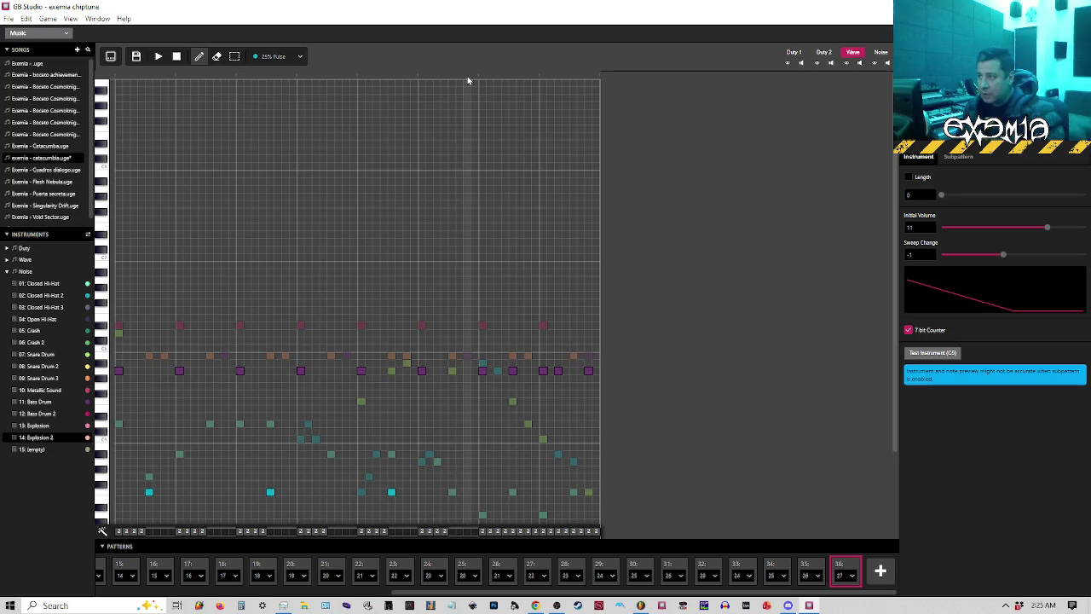
Preview the song, then show pattern 32 with the Duty 1 channel's notes in front.
left_click(467, 76)
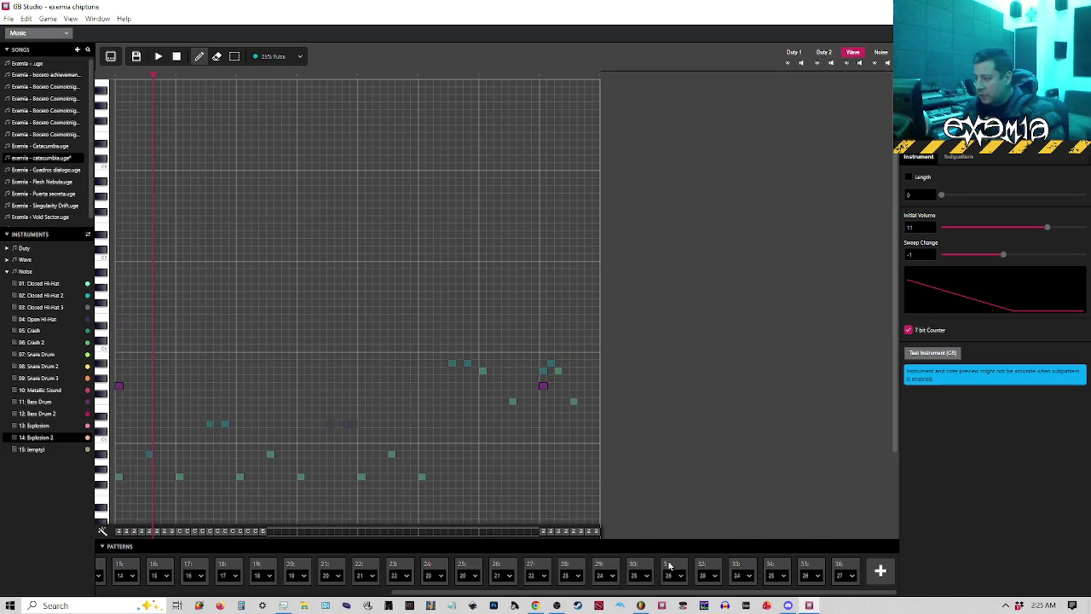
left_click(718, 567)
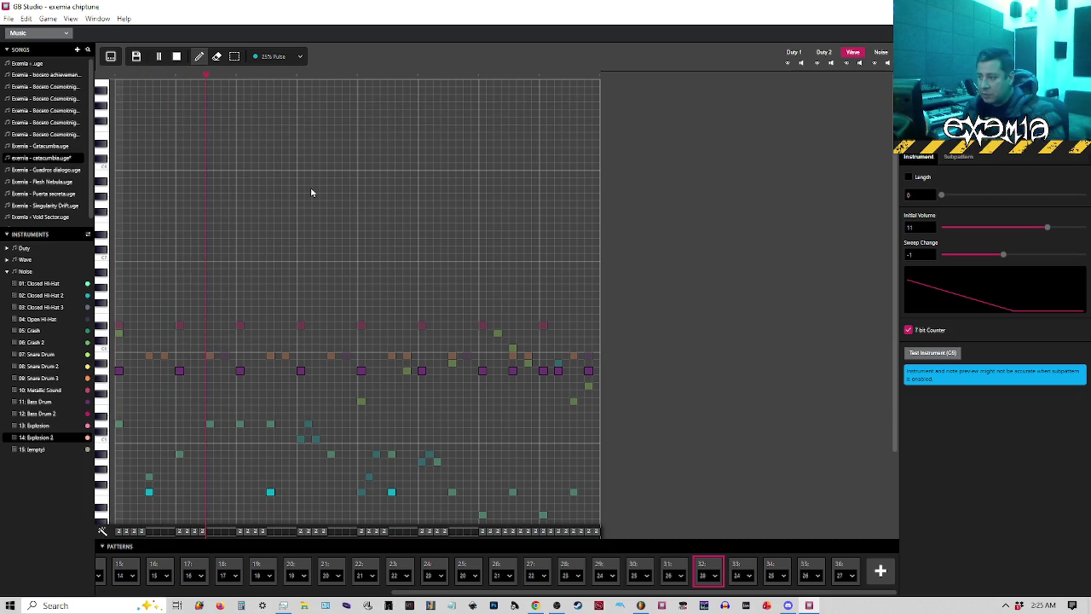
left_click(820, 52)
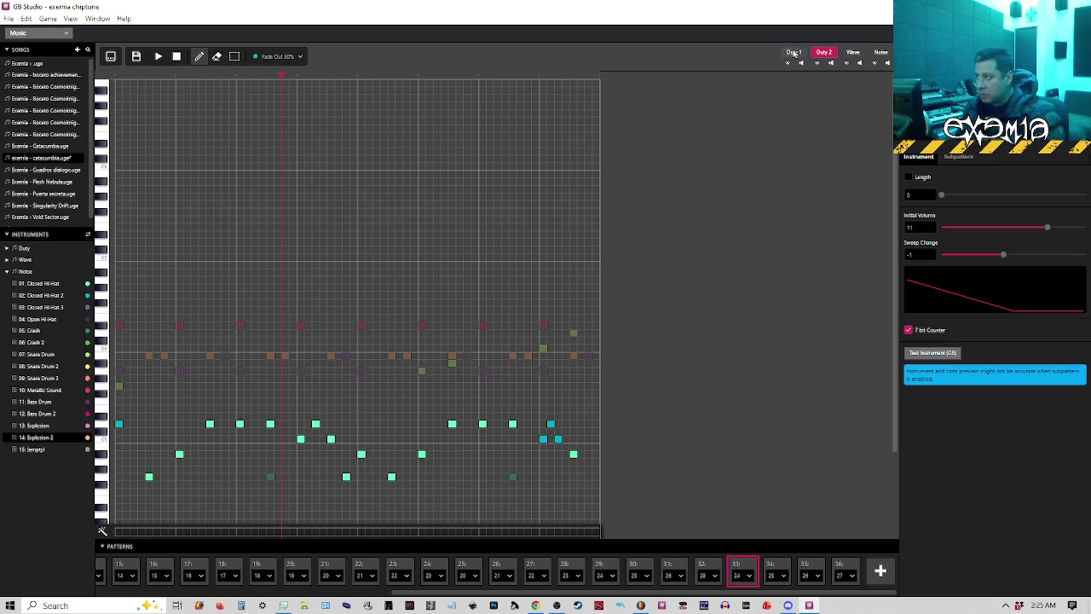
left_click(794, 53)
left_click(820, 53)
scroll(558, 280, "down", 3)
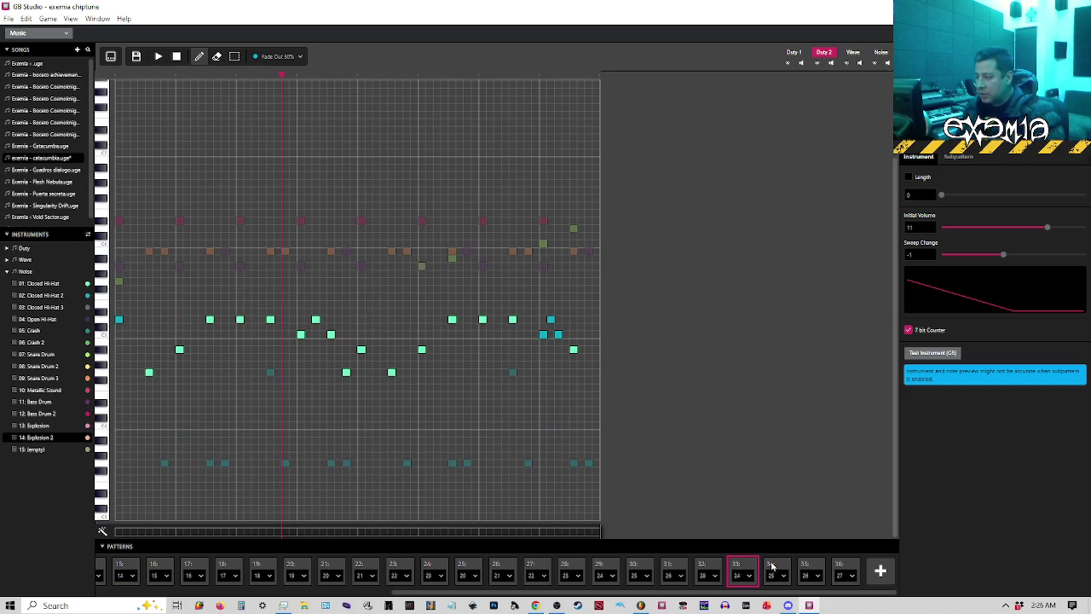
left_click(706, 567)
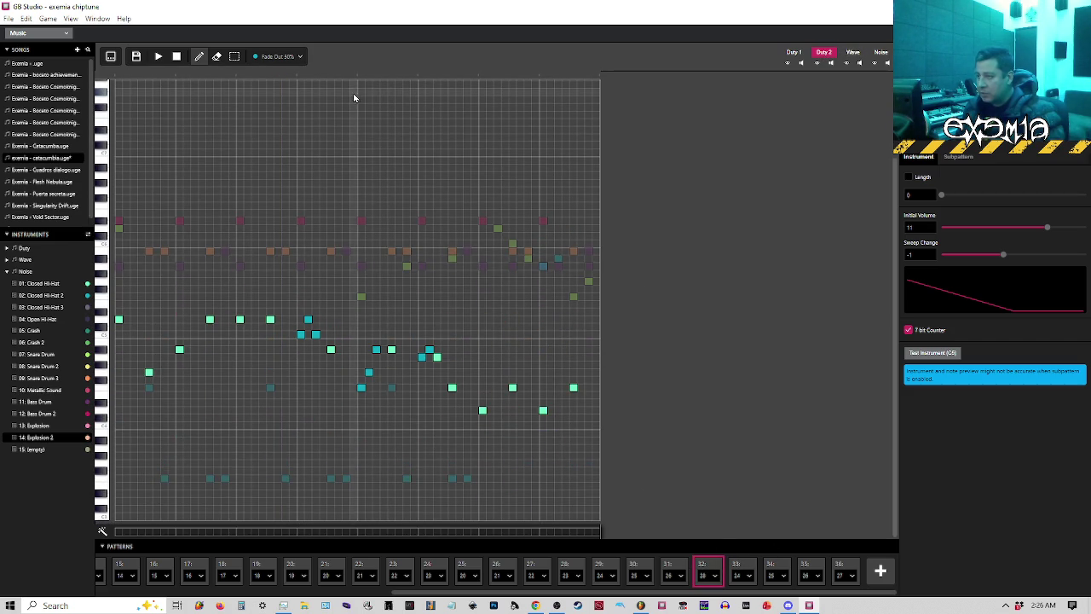
left_click(794, 53)
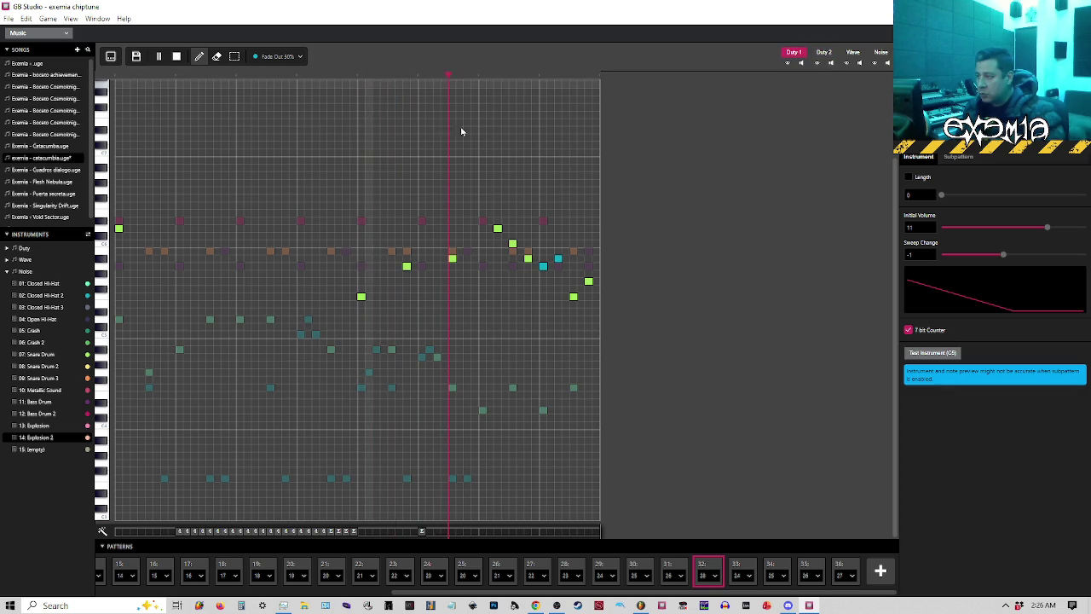
Re-place two Duty 1 melody notes near the end of pattern 32 with the cyan instrument.
left_click(840, 566)
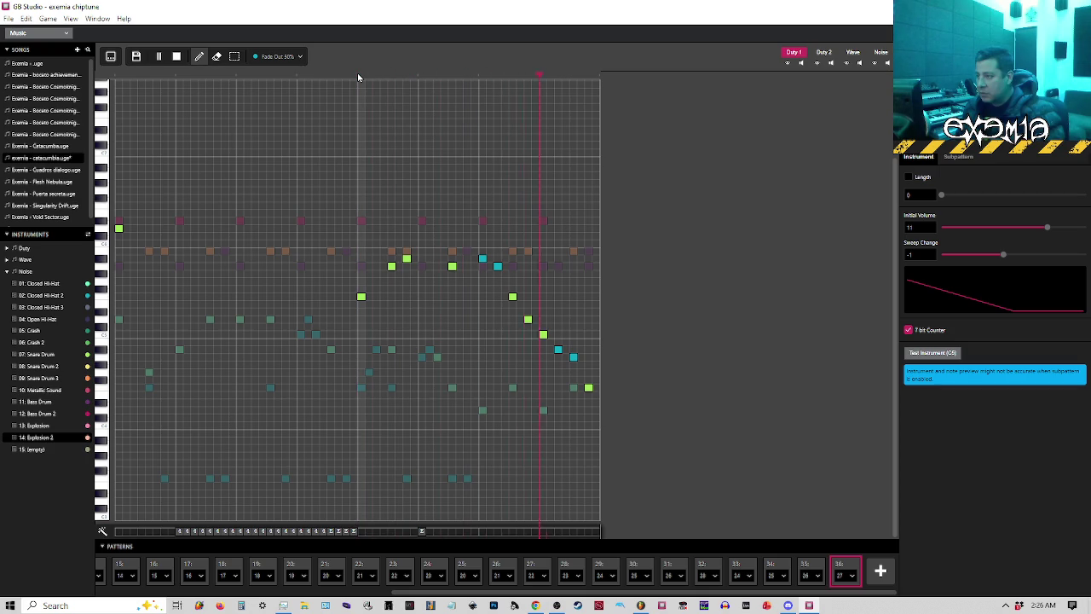
left_click(358, 78)
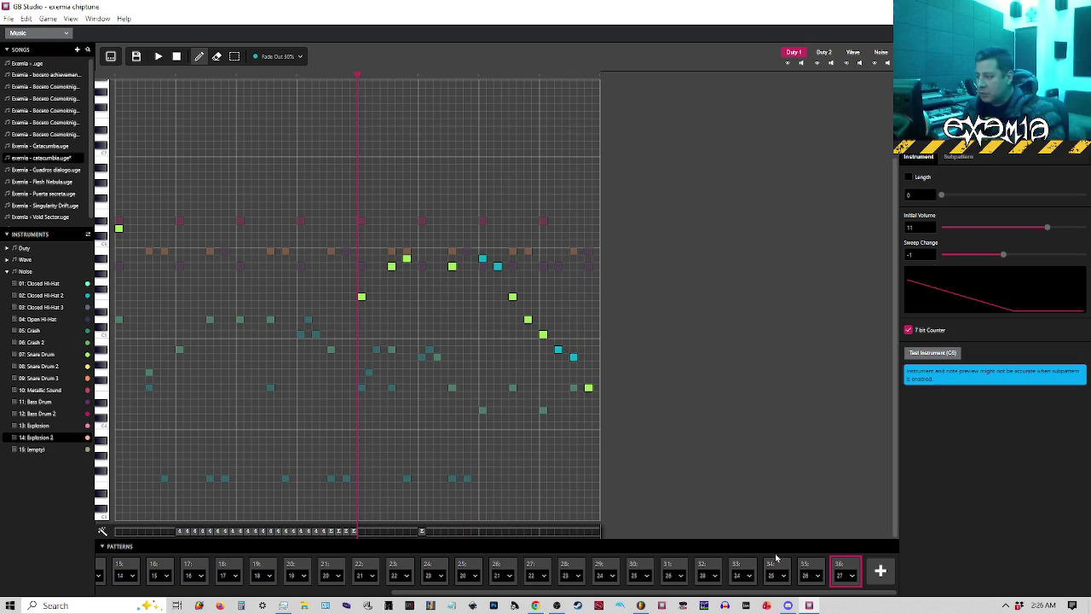
left_click(703, 564)
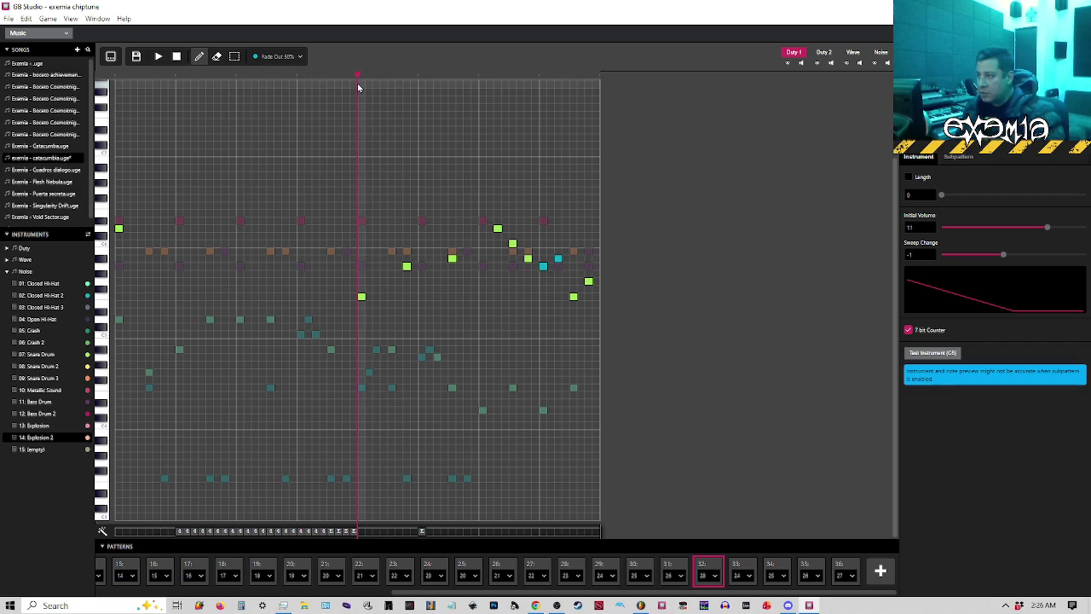
left_click(573, 296)
left_click(588, 282)
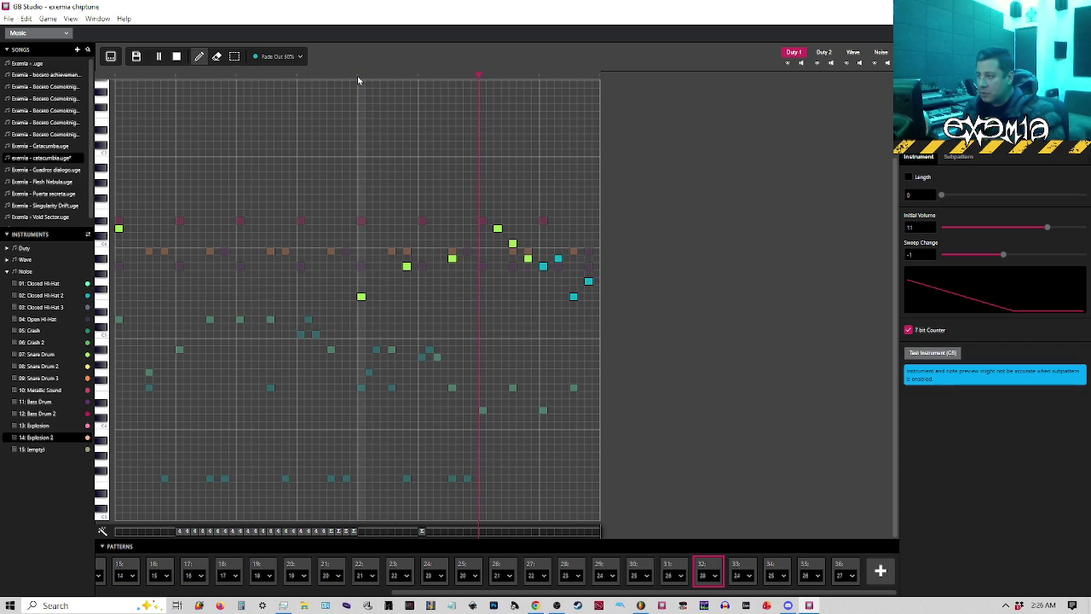
Stop playback and return to pattern 32 to review the recoloured notes.
key("space")
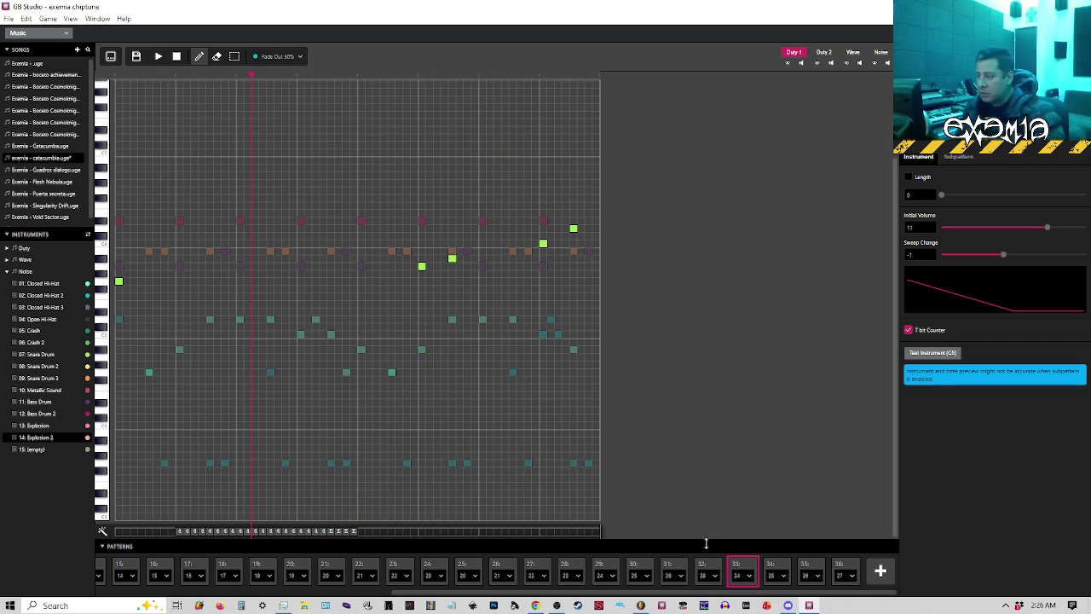
left_click(705, 568)
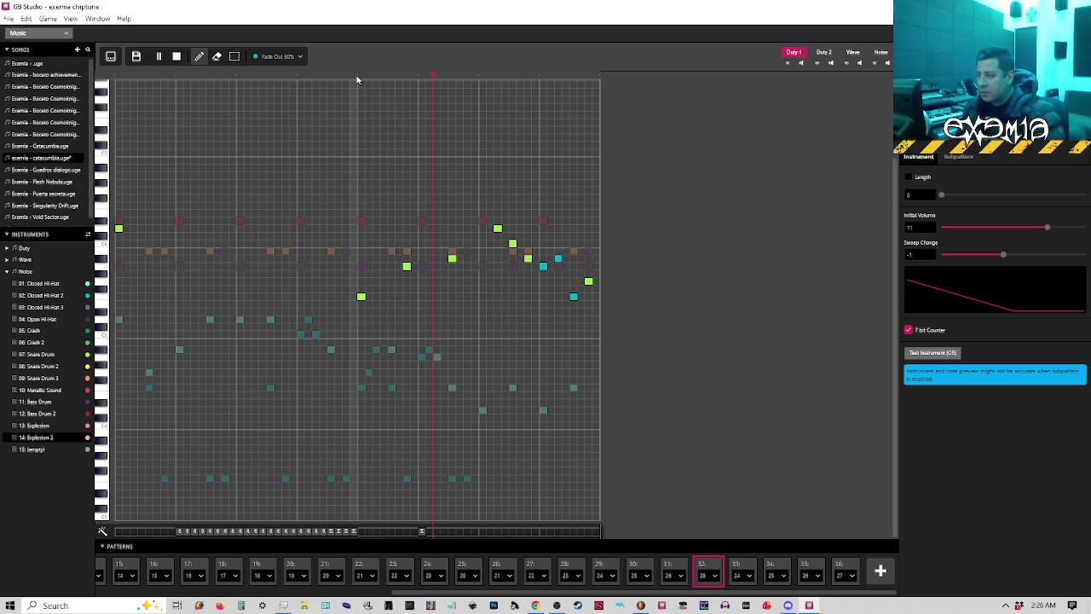
key("space")
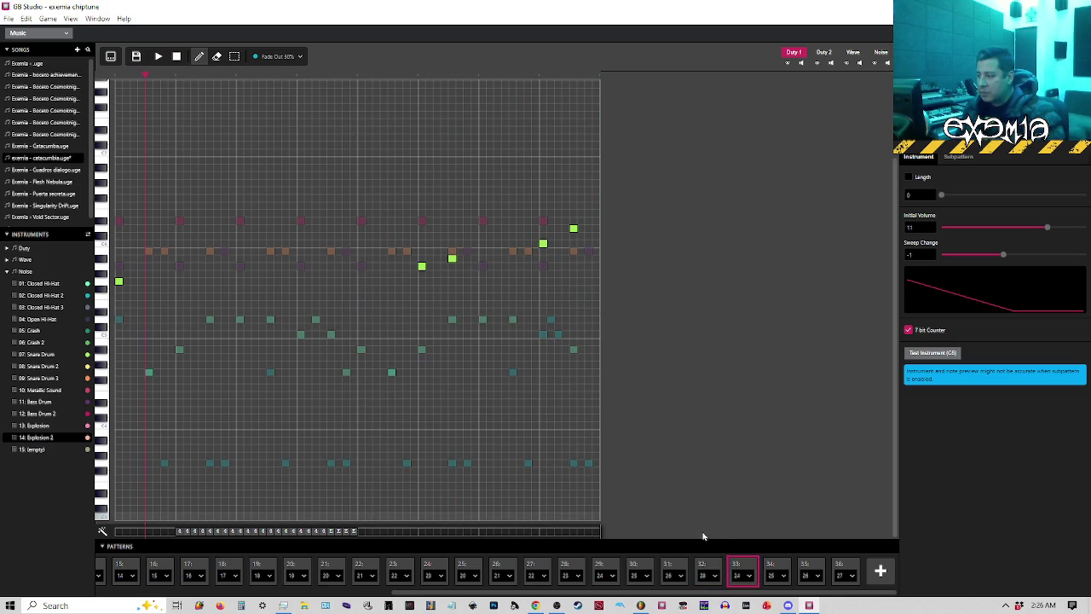
left_click(704, 564)
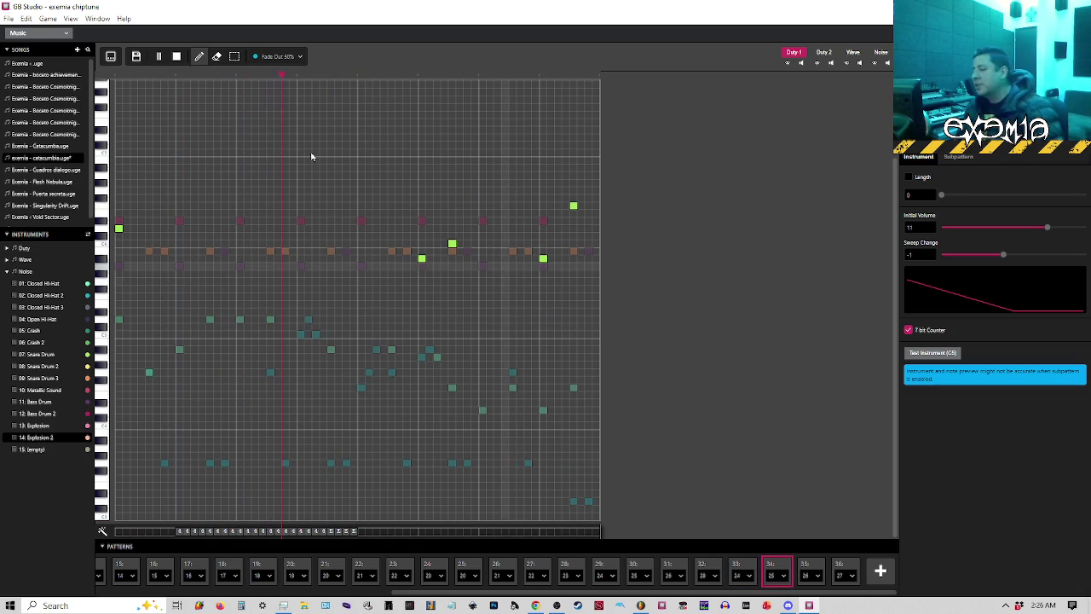
left_click(8, 19)
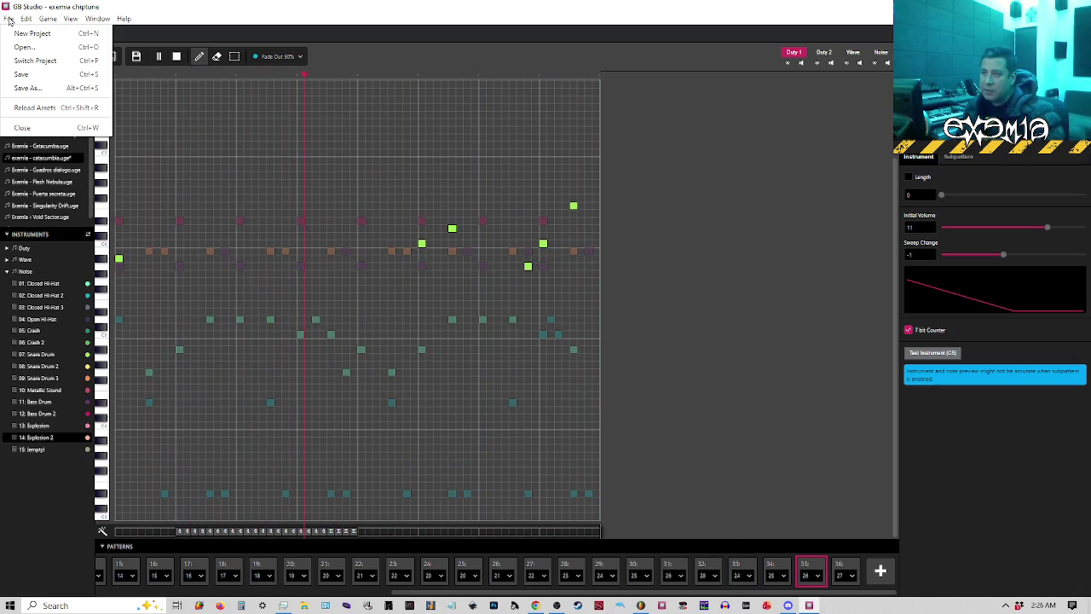
Save the song and show pattern 36 on the Wave channel.
left_click(21, 74)
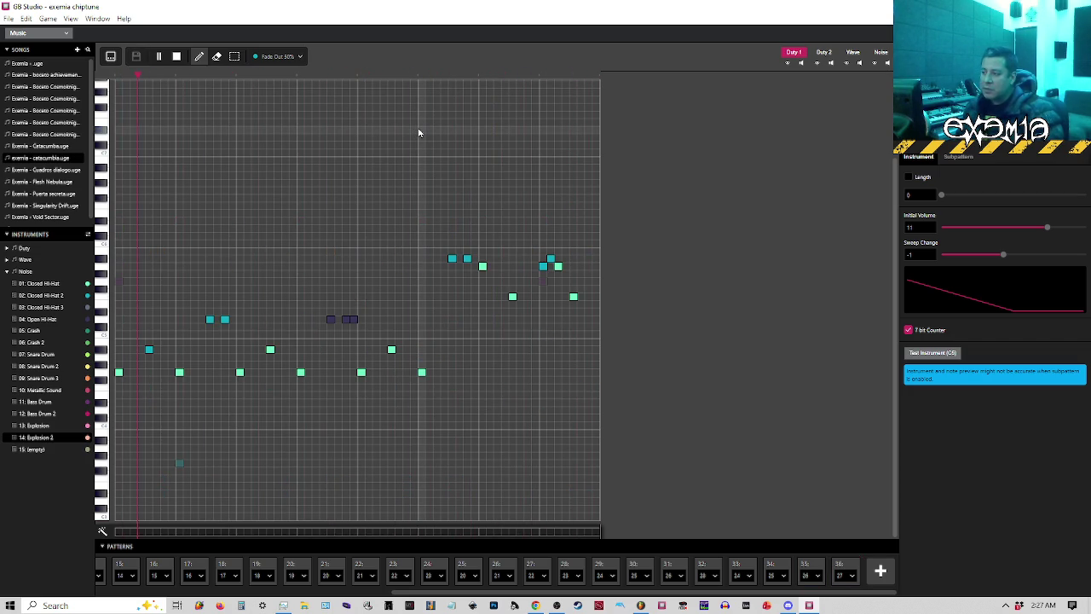
key("space")
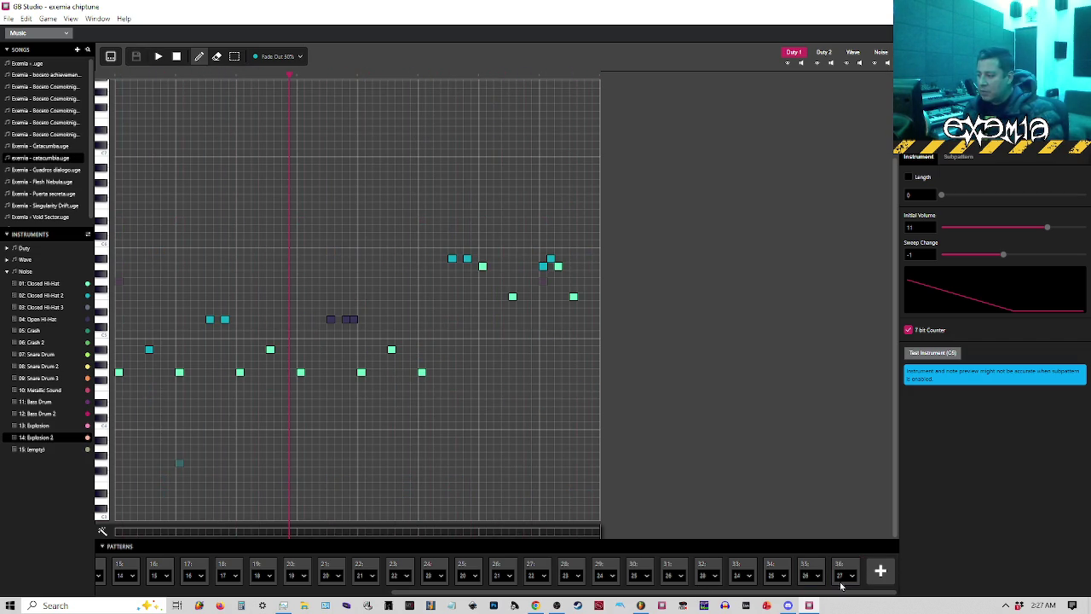
left_click(841, 568)
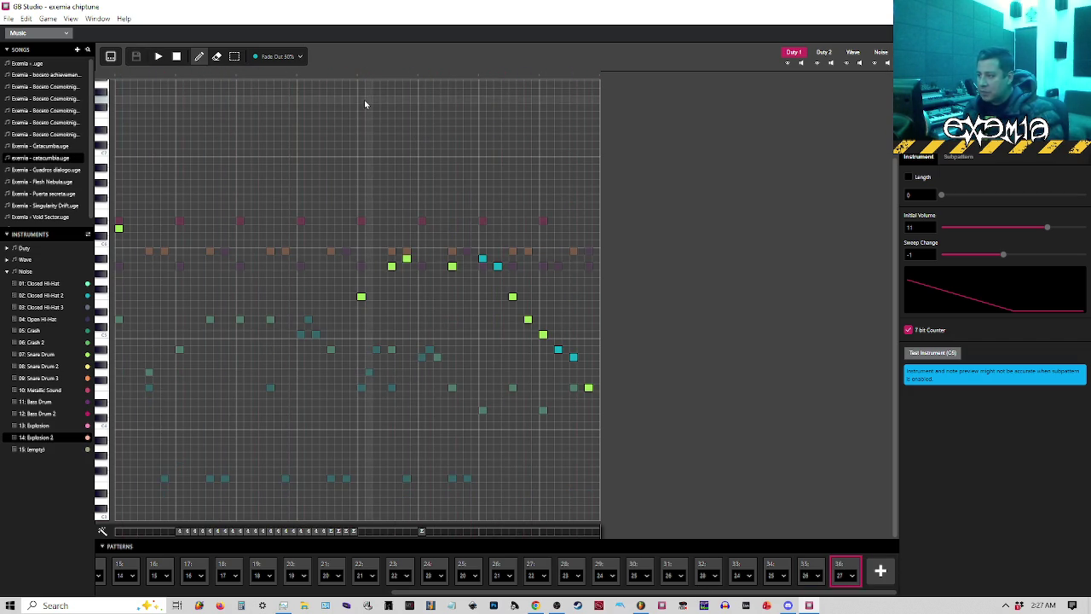
left_click(854, 53)
Preview pattern 36 and bring its Noise channel drum notes to the front.
key("space")
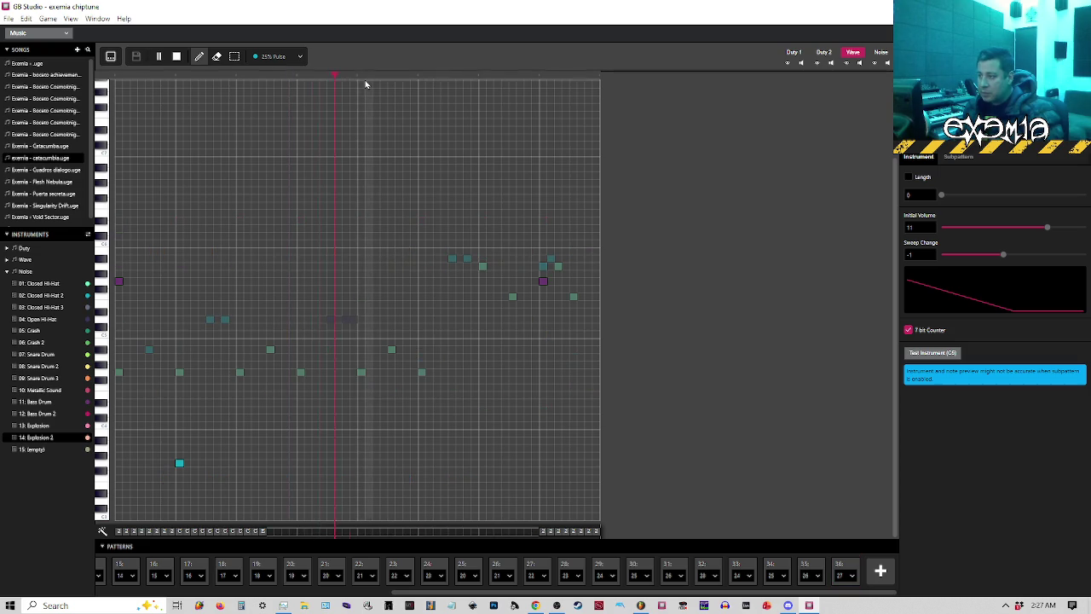
key("space")
left_click(844, 569)
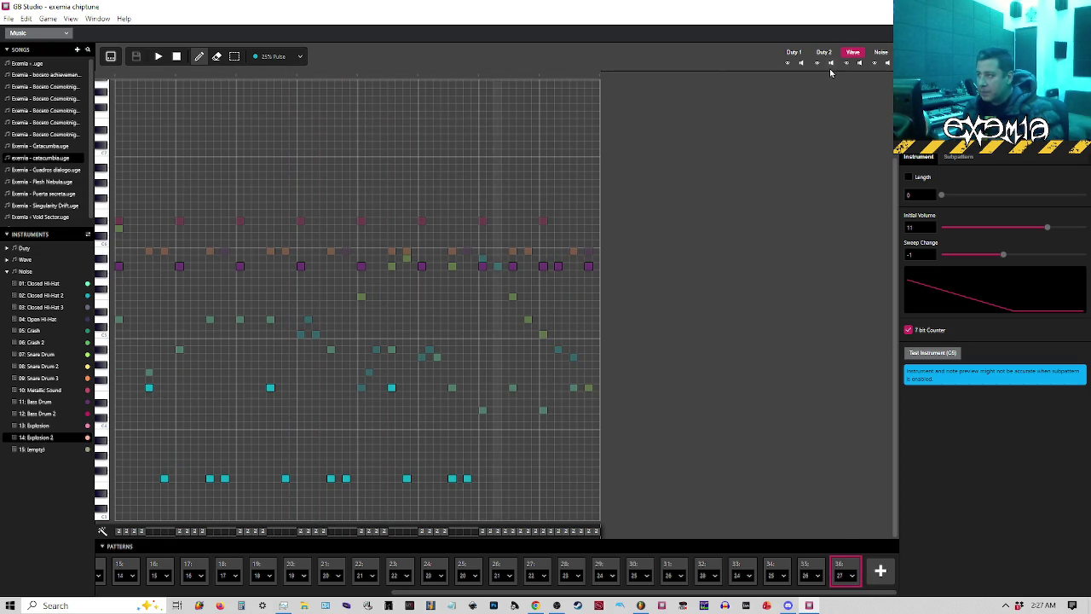
left_click(881, 52)
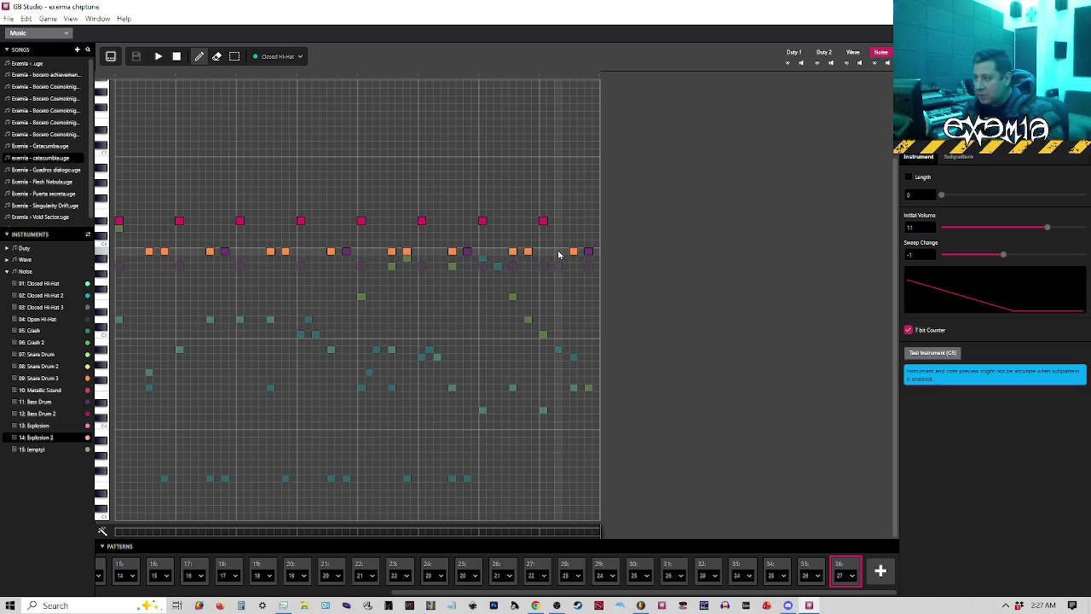
Choose Snare Drum 3 as the noise instrument for new notes.
left_click(278, 56)
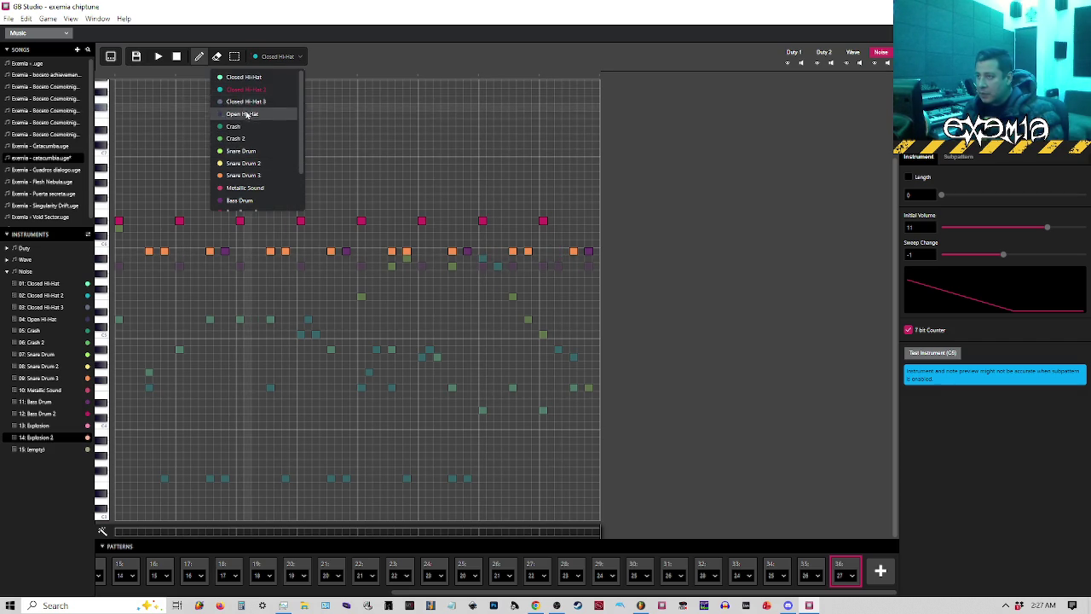
scroll(251, 119, "down", 2)
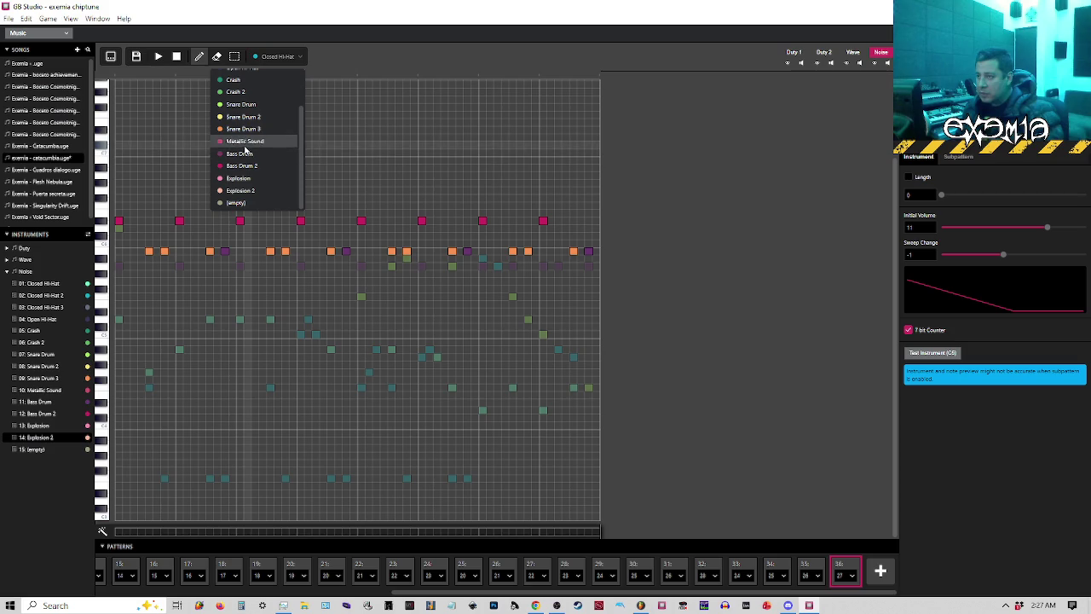
left_click(245, 167)
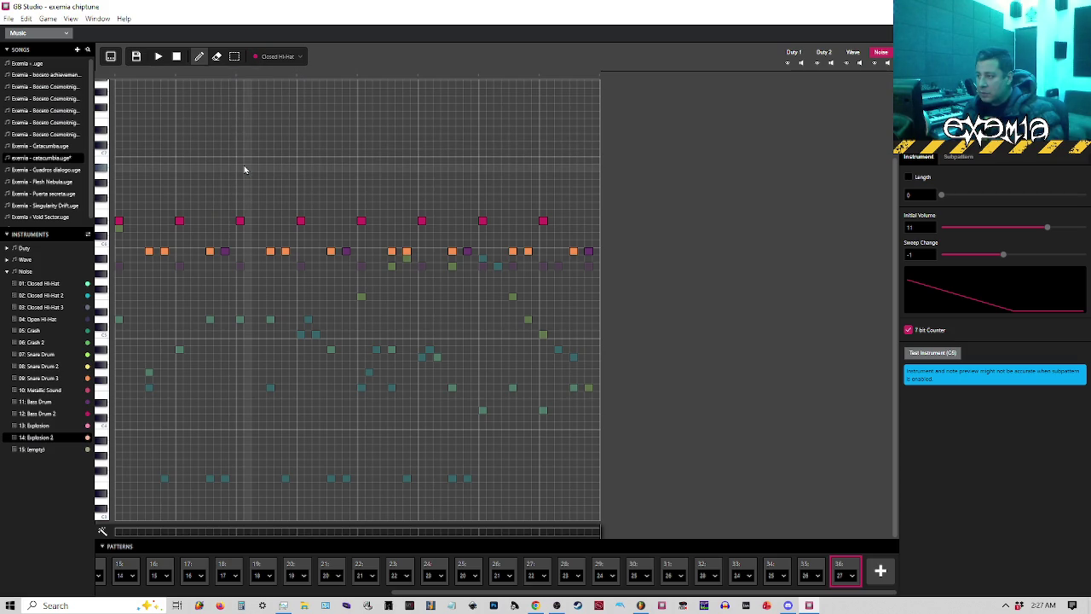
left_click(273, 56)
left_click(243, 164)
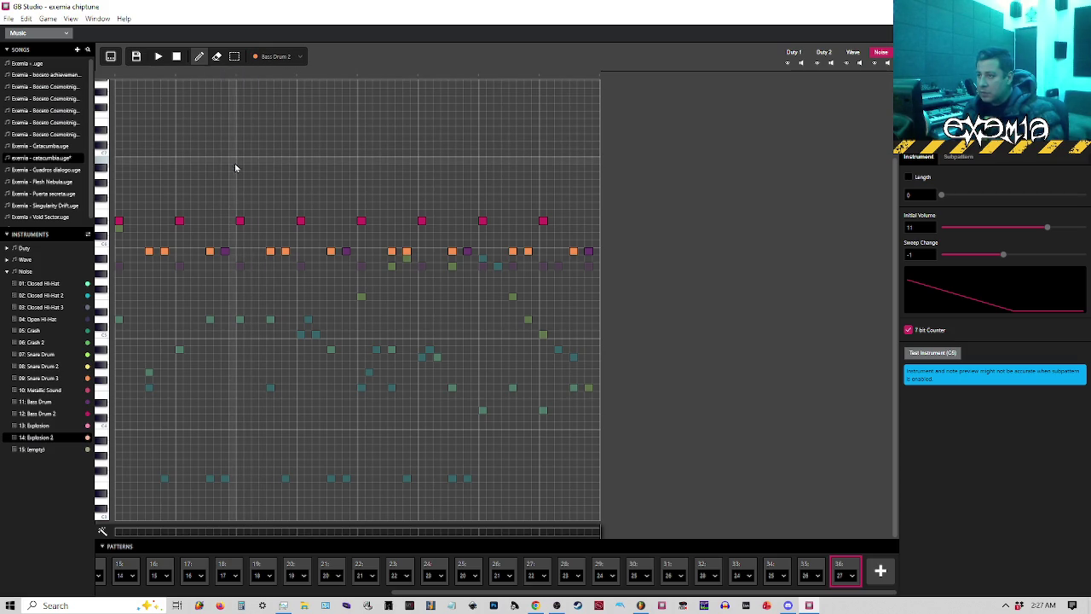
Add Snare Drum 3 notes to pattern 36's snare row and replay to check them.
left_click(559, 251)
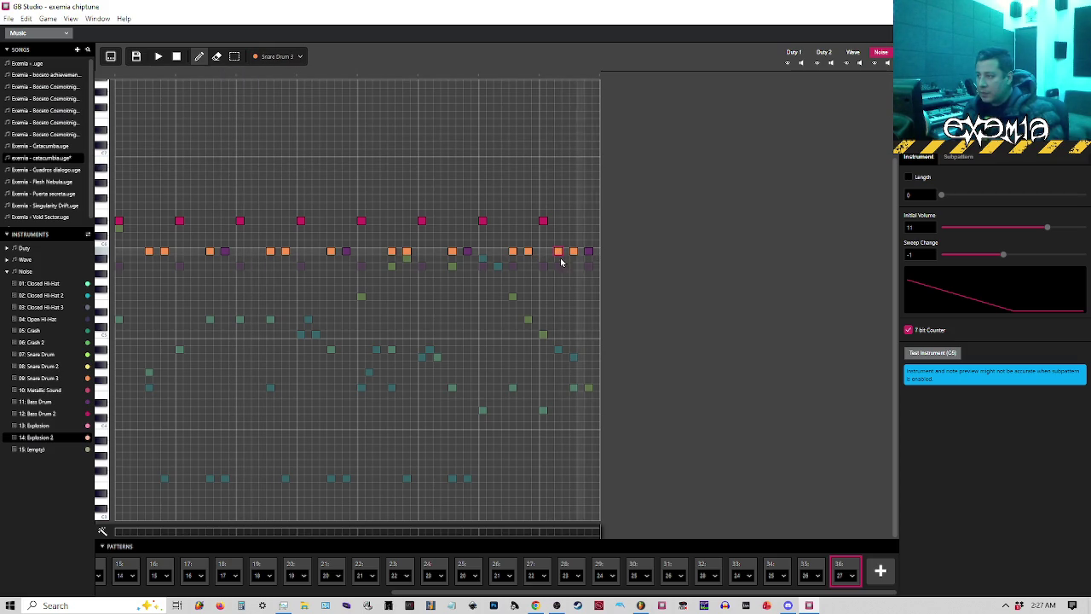
left_click(497, 252)
left_click(478, 80)
left_click(478, 80)
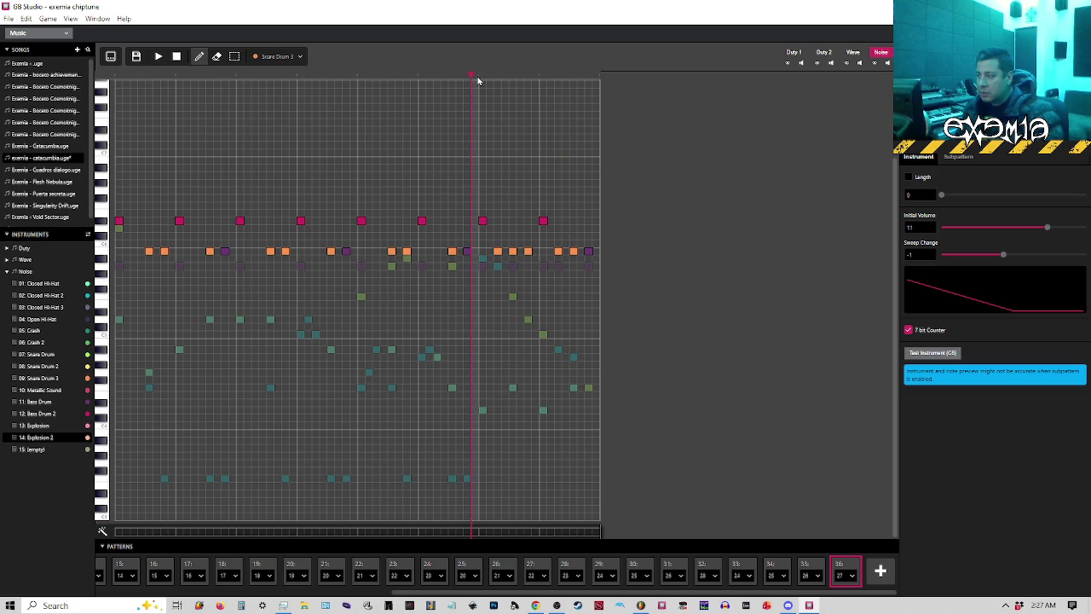
left_click(567, 252)
key("space")
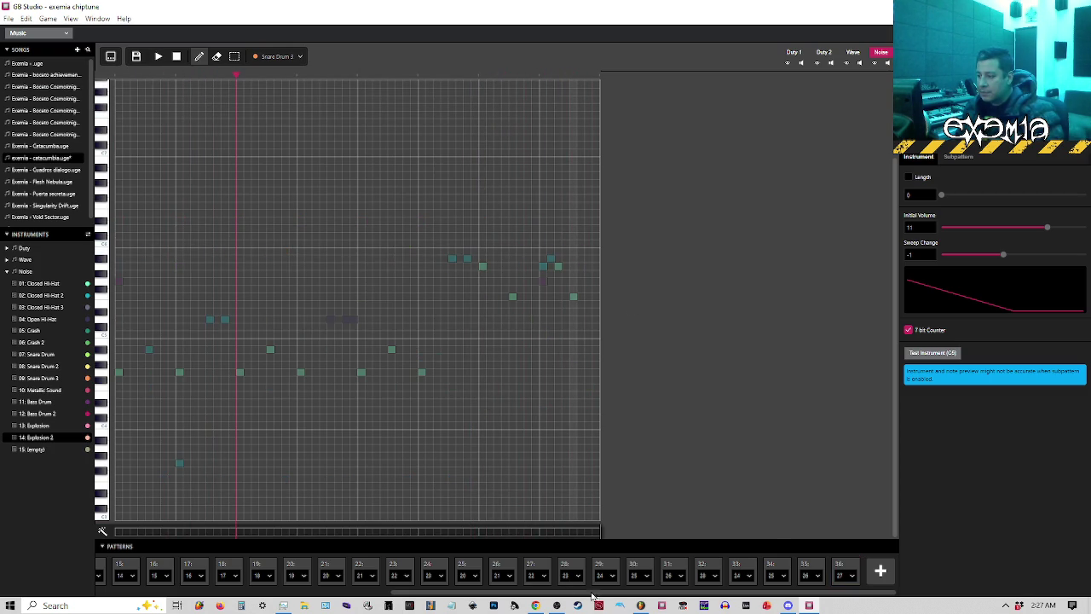
left_click(839, 567)
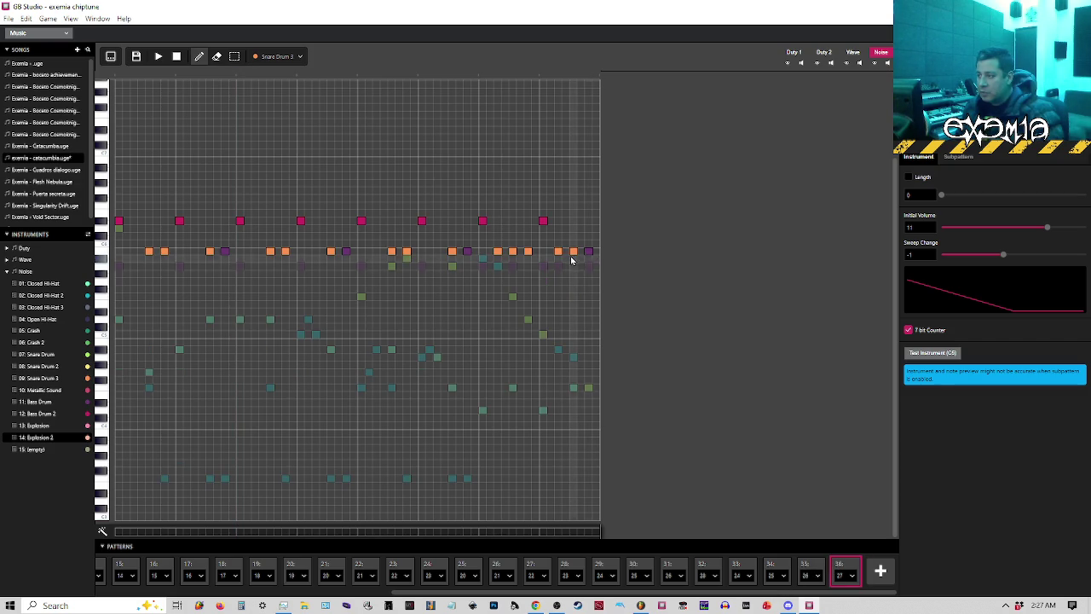
scroll(187, 567, "left", 5)
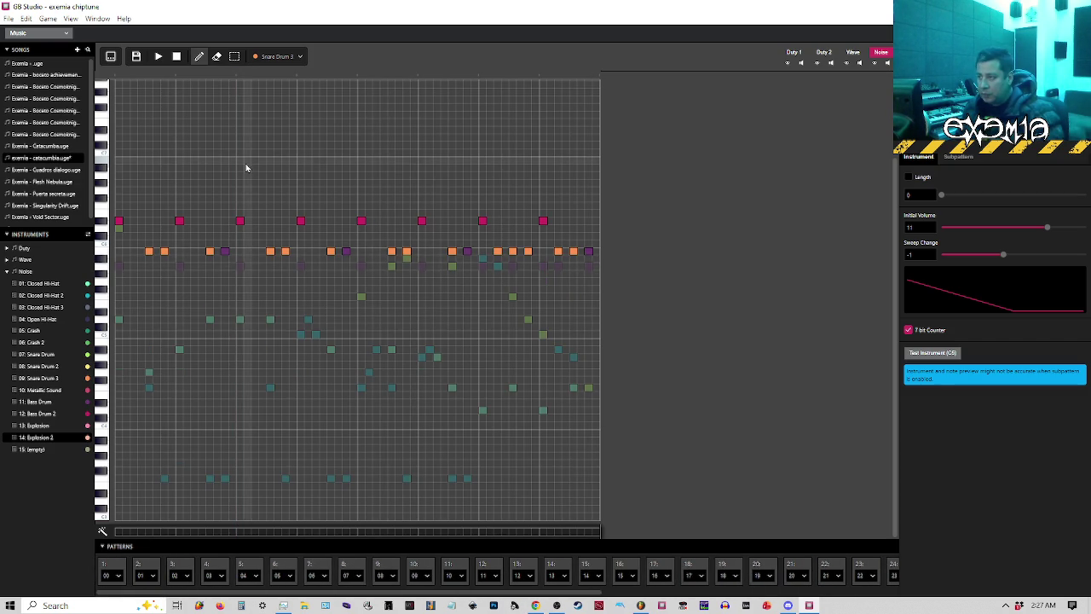
In pattern 5, place a Crash note on the first step.
left_click(246, 568)
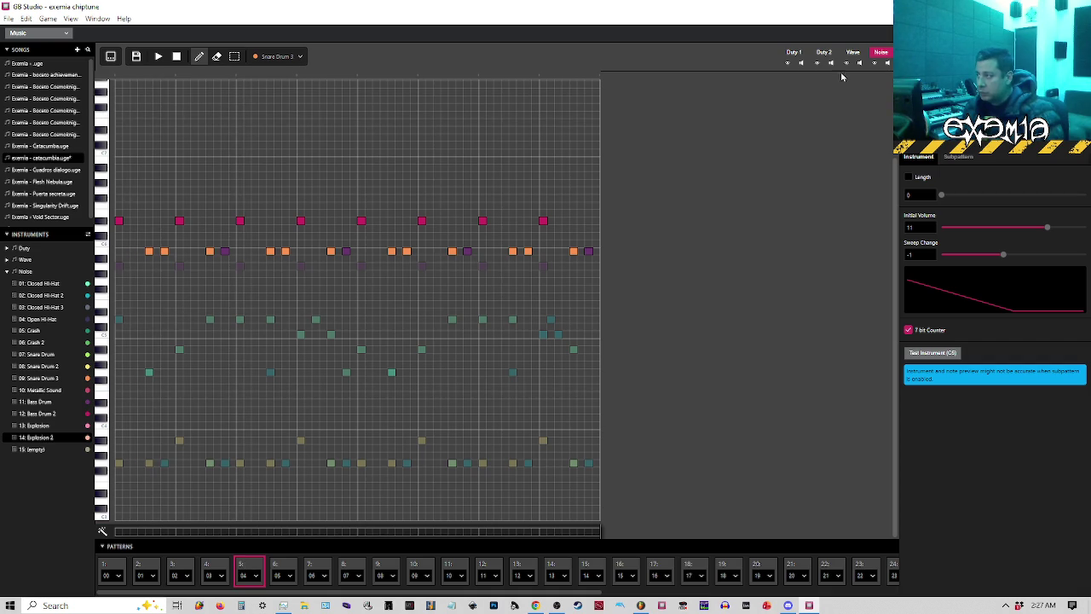
left_click(275, 57)
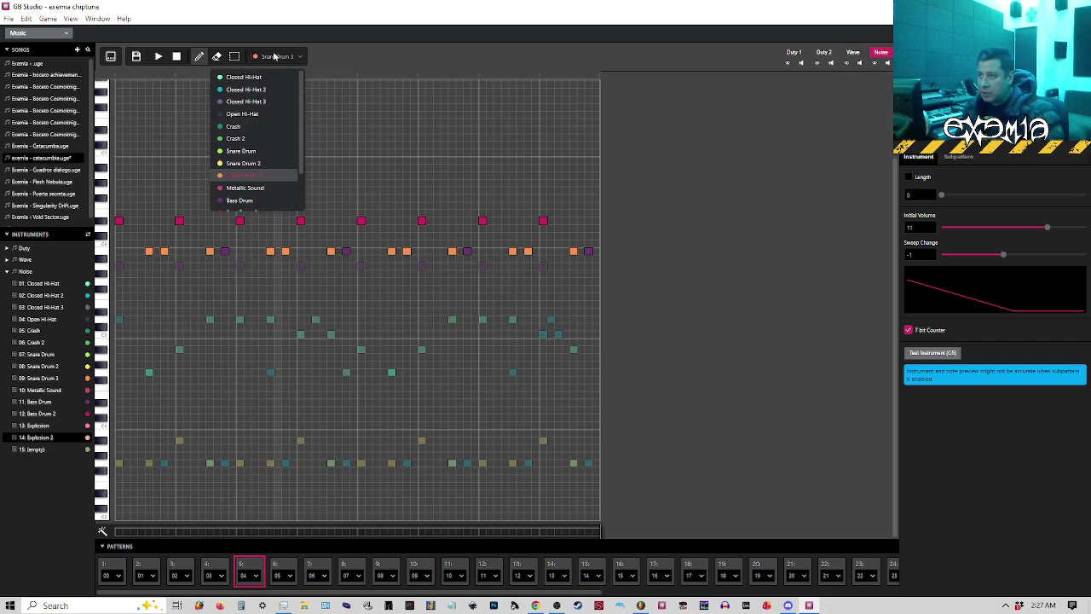
left_click(233, 138)
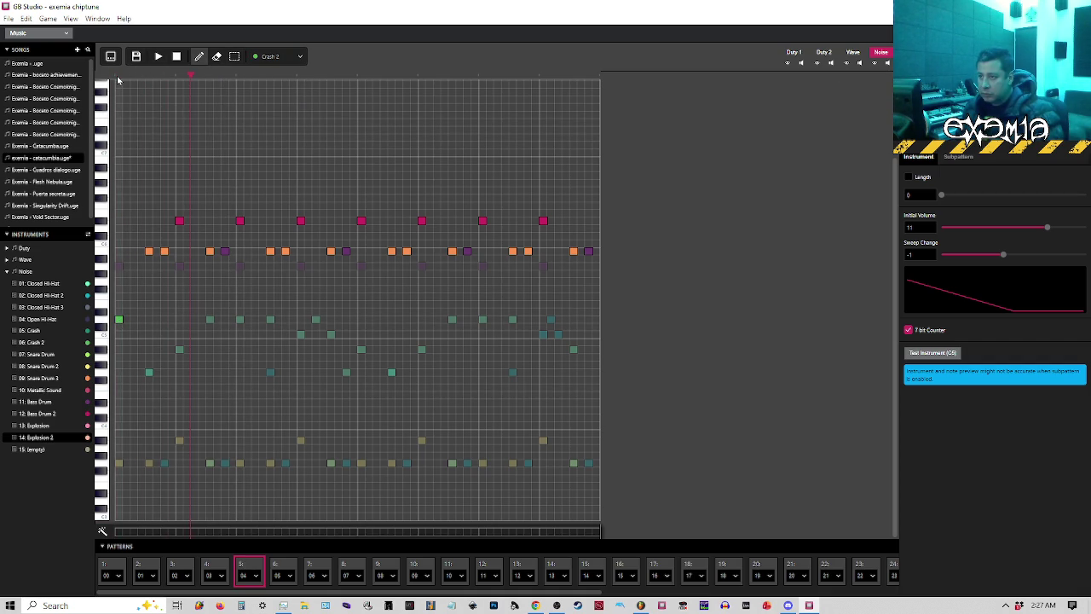
left_click(118, 319)
left_click(272, 56)
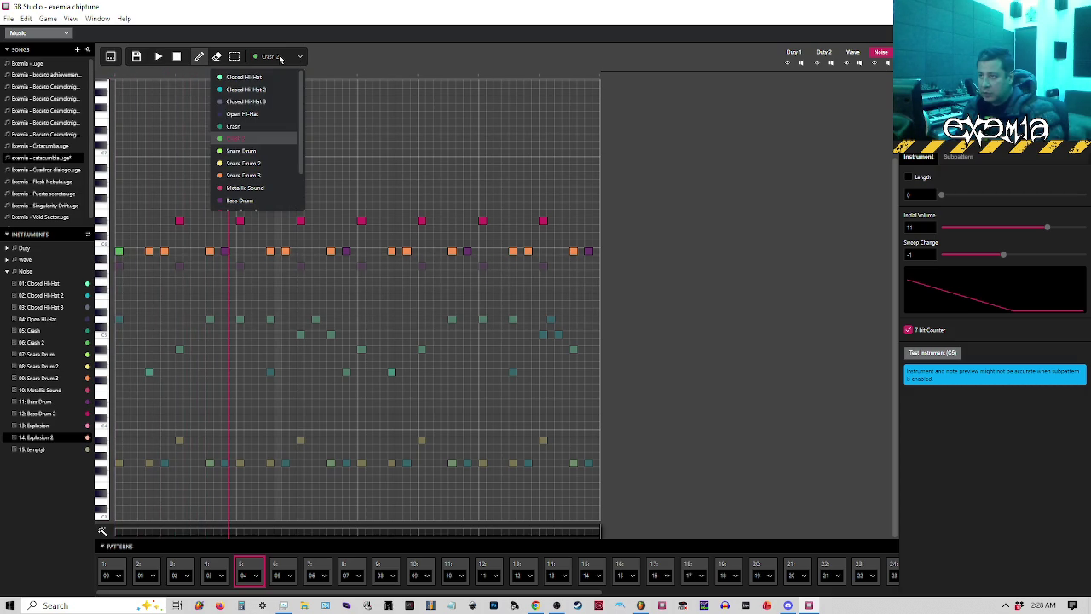
left_click(235, 128)
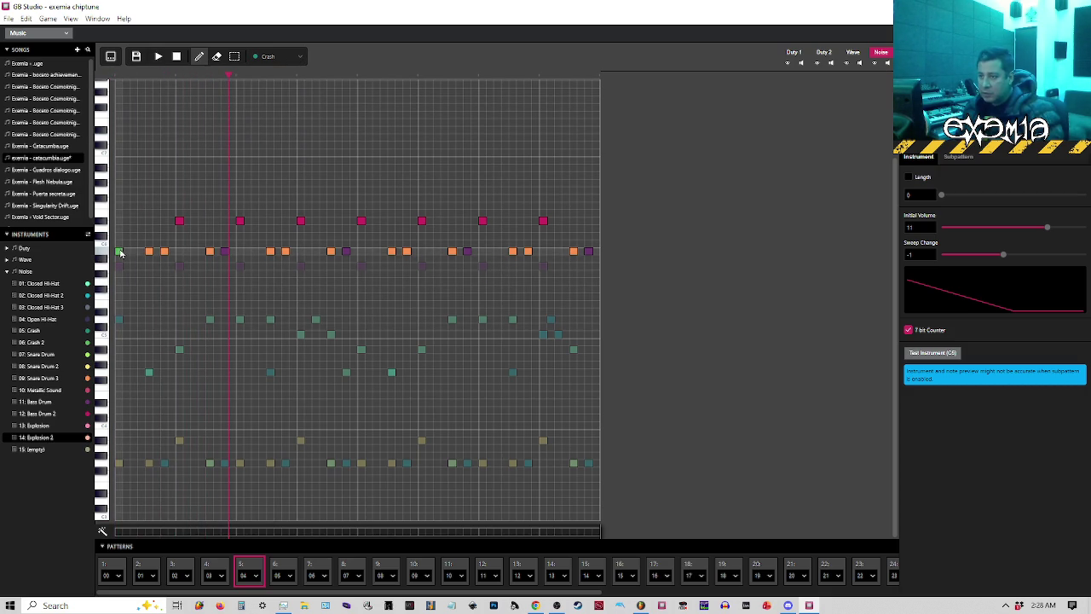
left_click(120, 251)
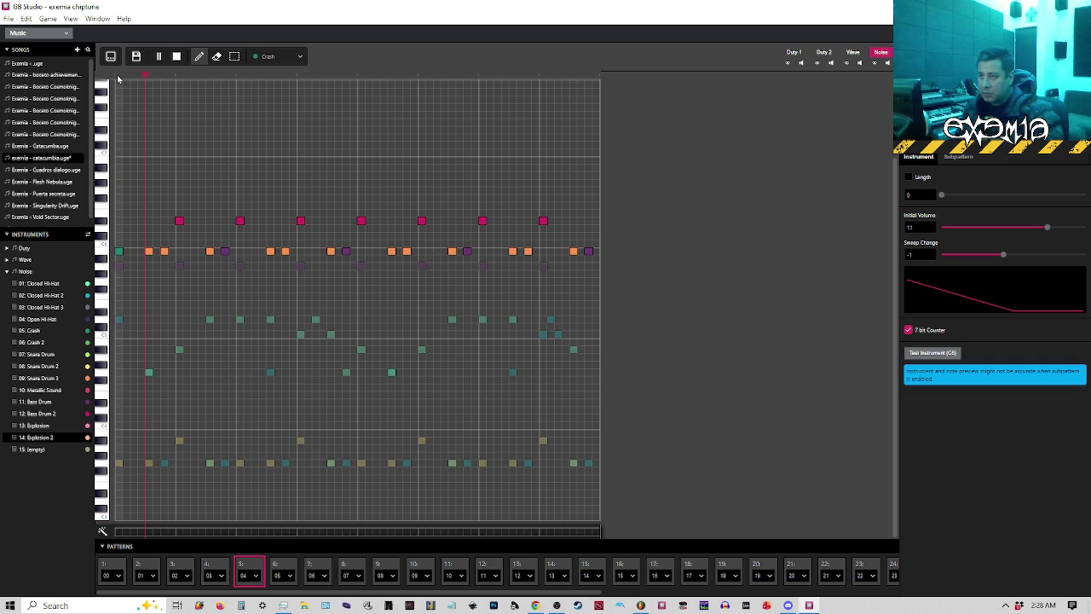
Remove the second orange note from pattern 5 and play the result.
left_click(118, 77)
key("space")
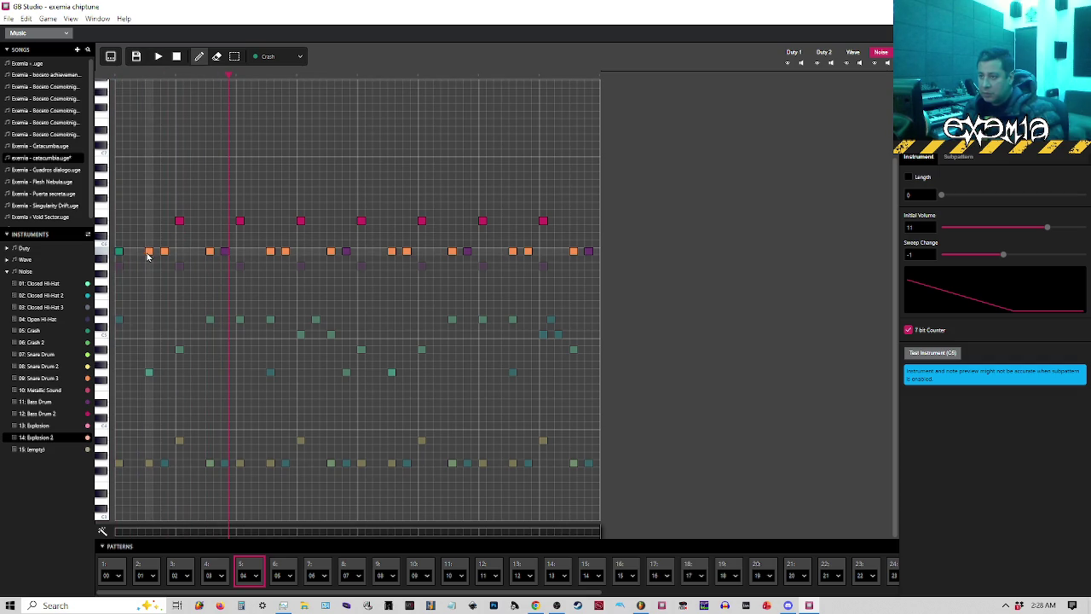
left_click(148, 252)
left_click(118, 78)
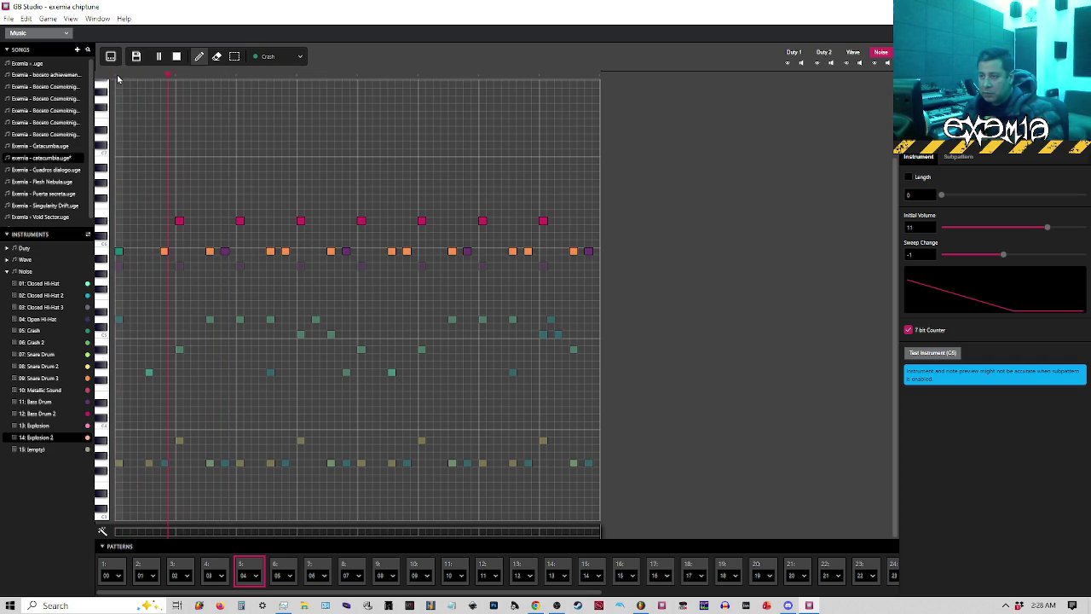
key("space")
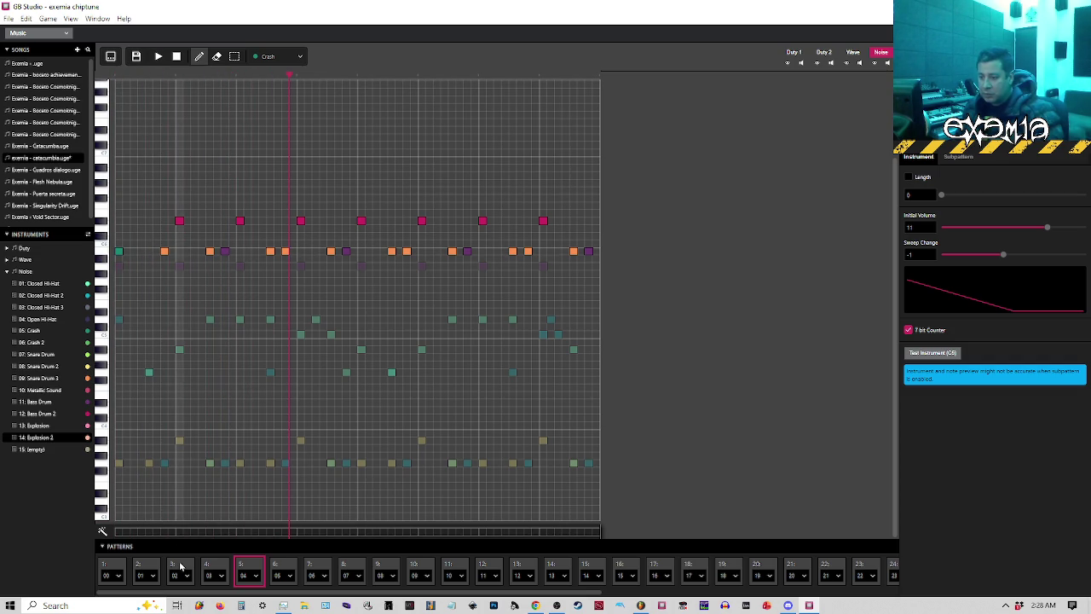
left_click(180, 570)
left_click(118, 81)
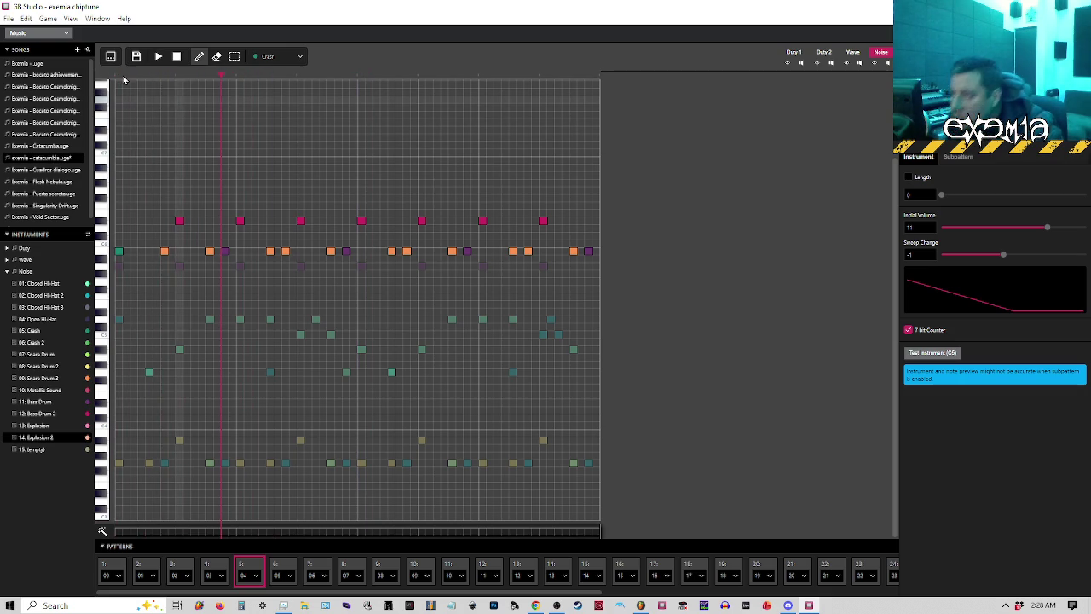
key("space")
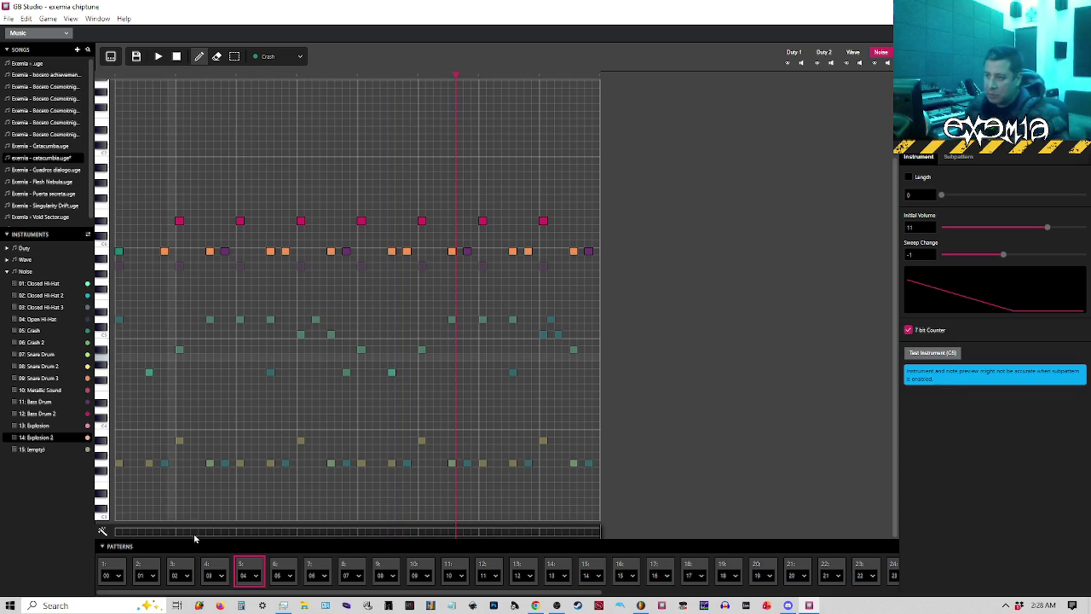
Listen to pattern 4 for reference.
left_click(215, 573)
left_click(185, 81)
key("space")
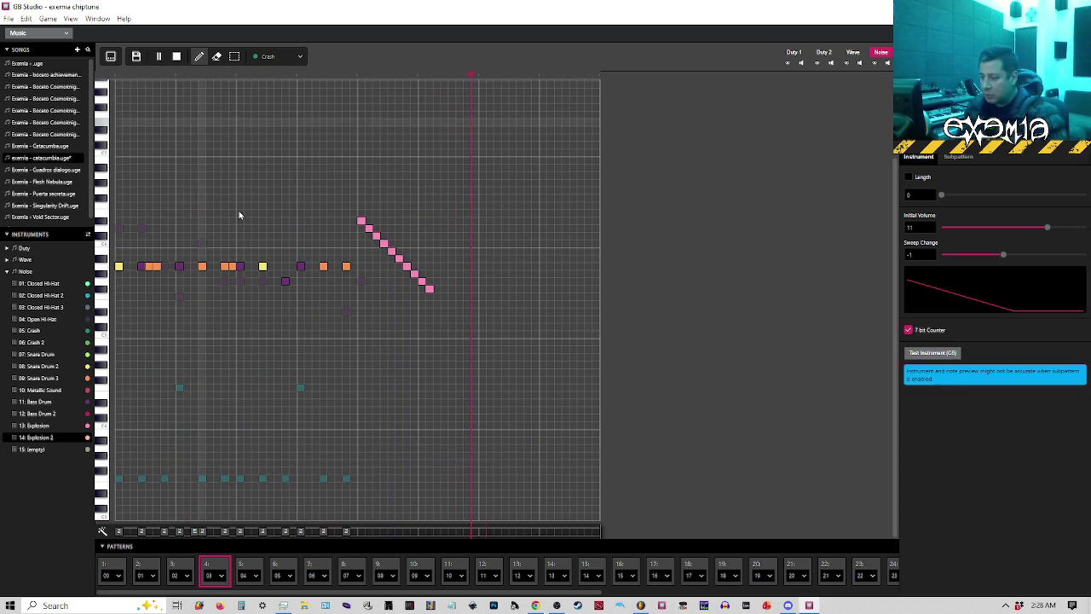
key("space")
Add two notes after the Crash, lowering the second one a step, and play them.
left_click(125, 256)
left_click(134, 256)
left_click_drag(134, 256, 134, 266)
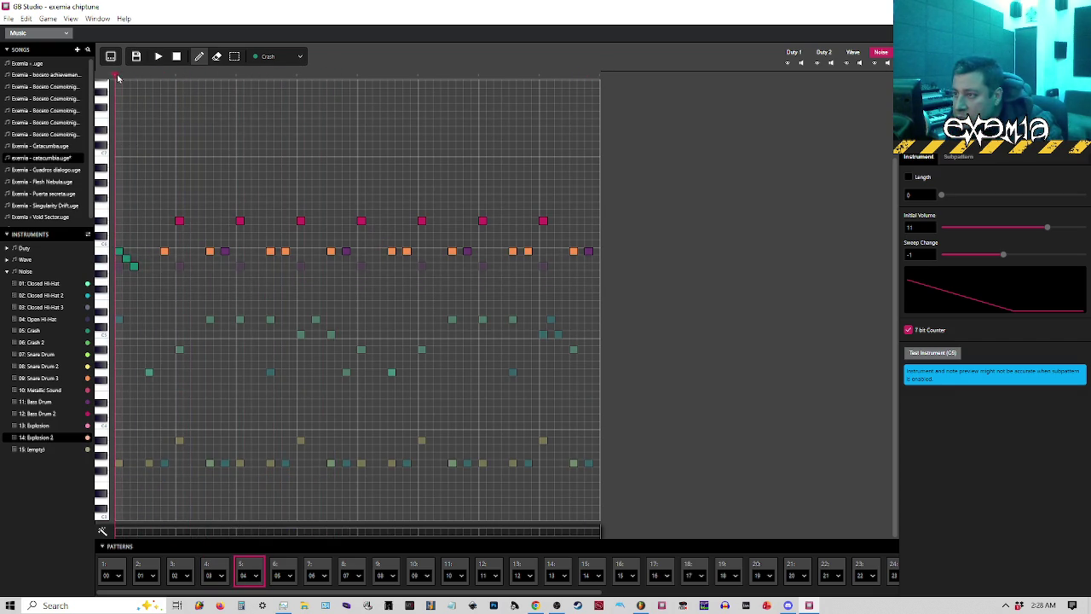
key("space")
Add a staircase of higher notes on the first steps, reshape it, and replay.
left_click(119, 213)
left_click(126, 236)
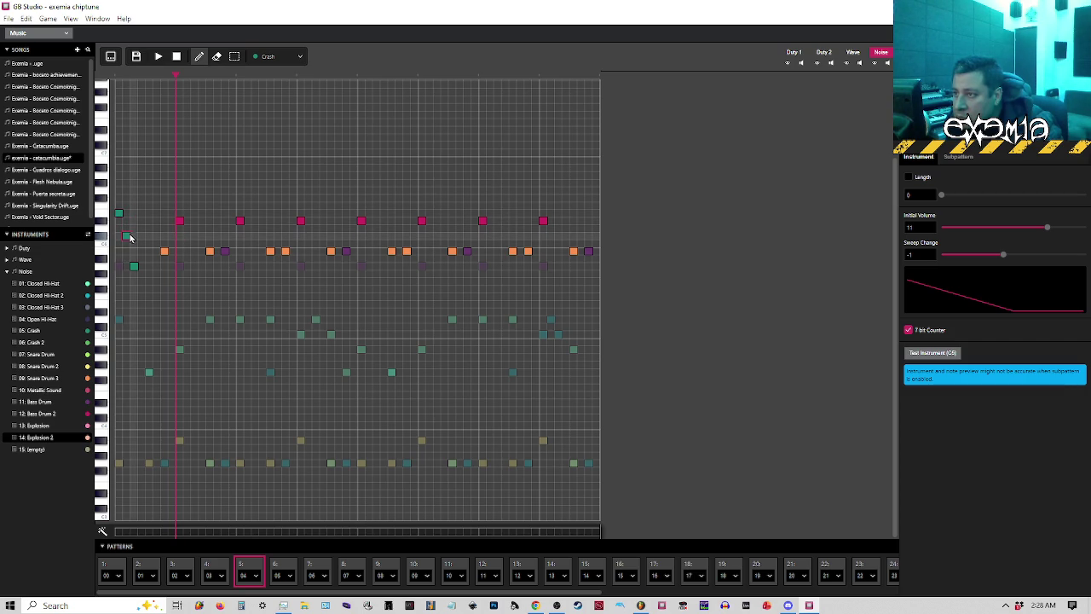
left_click(127, 221)
left_click(134, 228)
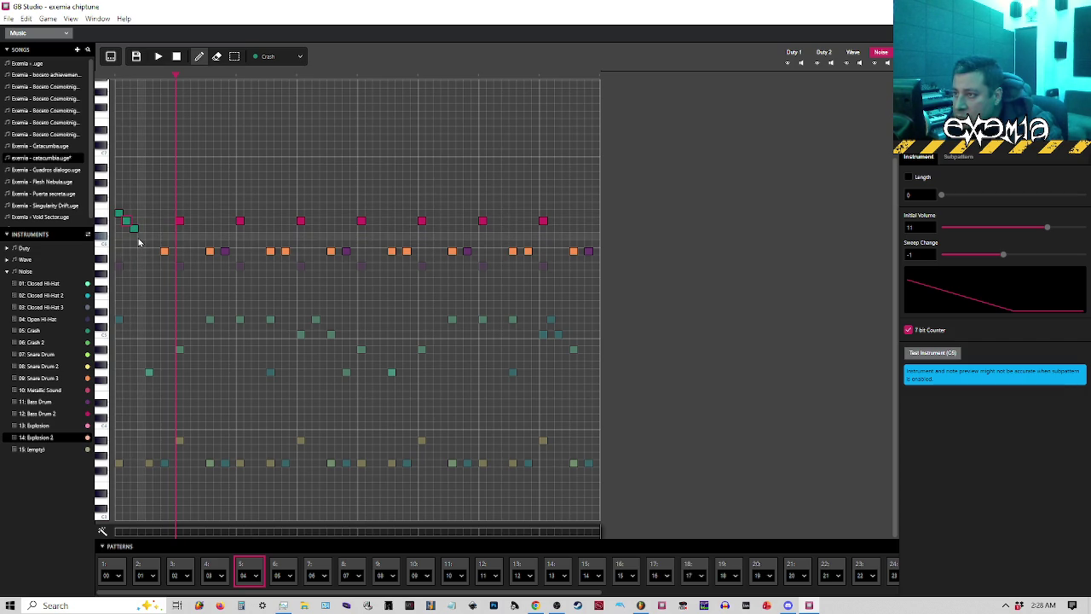
left_click(117, 76)
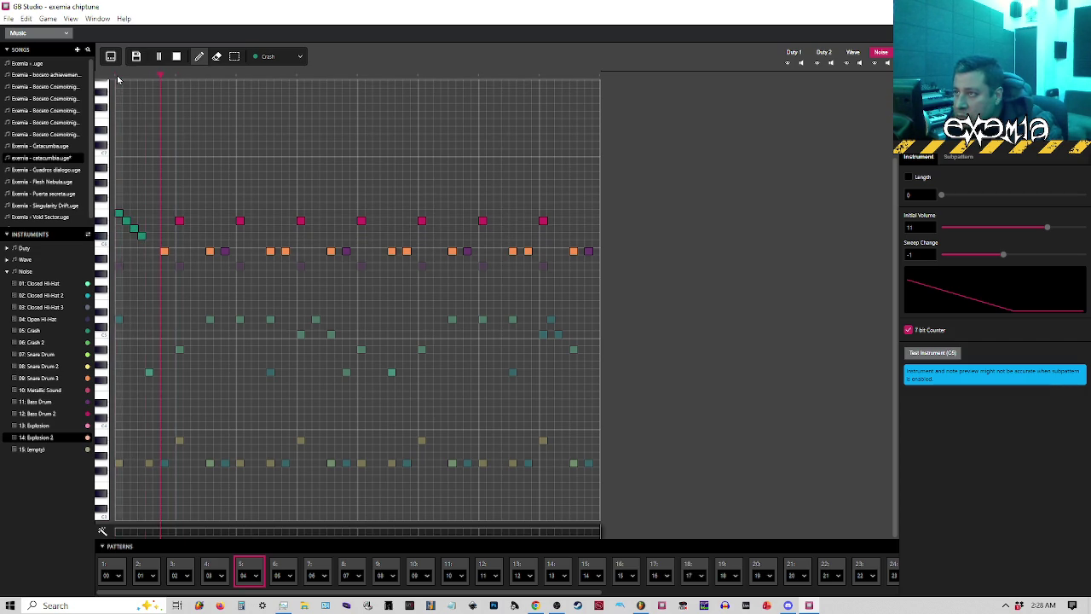
left_click_drag(126, 220, 134, 250)
left_click(141, 266)
left_click(119, 77)
key("space")
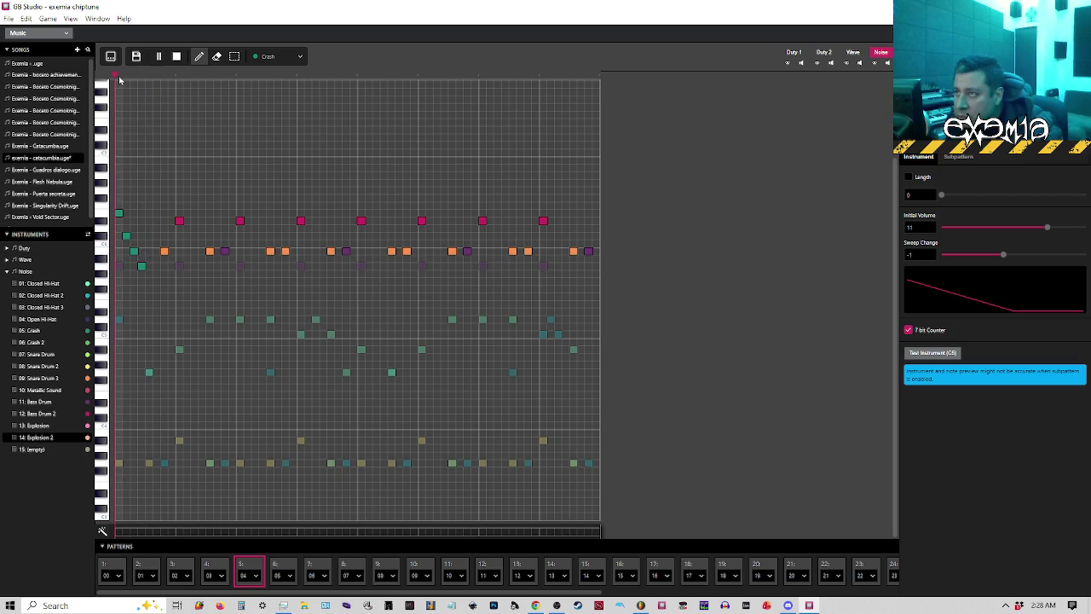
Delete the staircase notes and rewind to the pattern start.
left_click(126, 236)
left_click(135, 253)
left_click(118, 78)
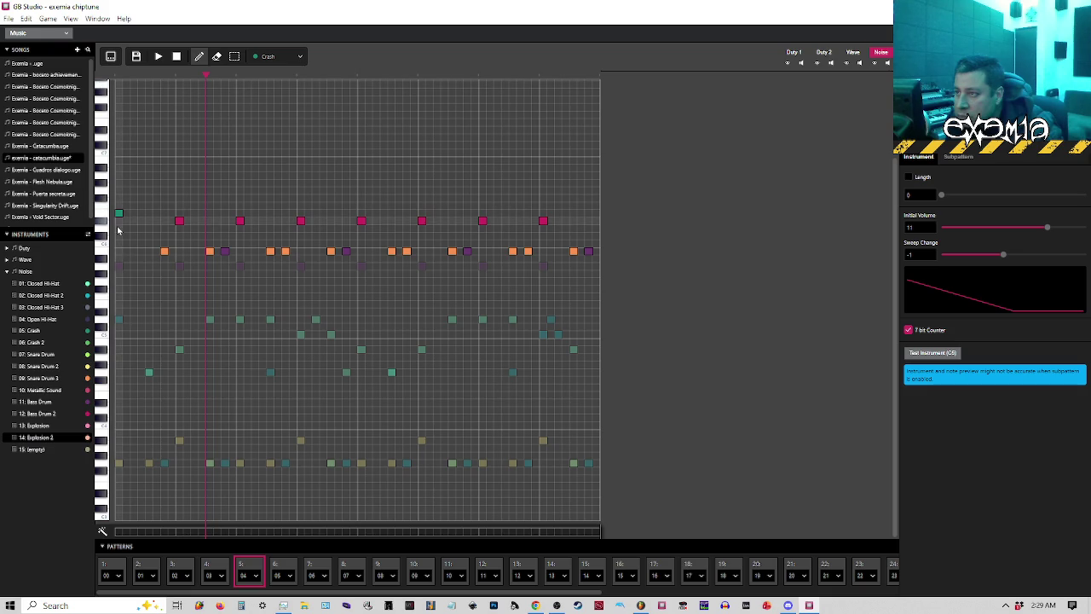
left_click(117, 78)
key("space")
Re-add a Crash note on the first step and nudge it slightly higher.
left_click(119, 243)
key("space")
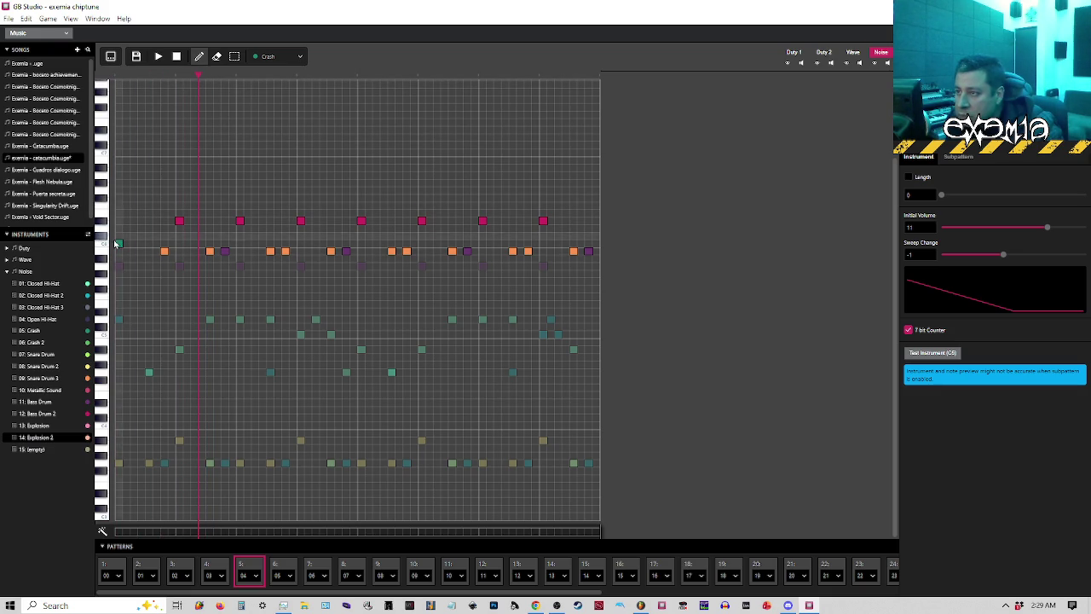
mouse_move(119, 244)
left_mouse_down()
mouse_move(118, 228)
mouse_move(120, 245)
left_mouse_up()
key("space")
key("space")
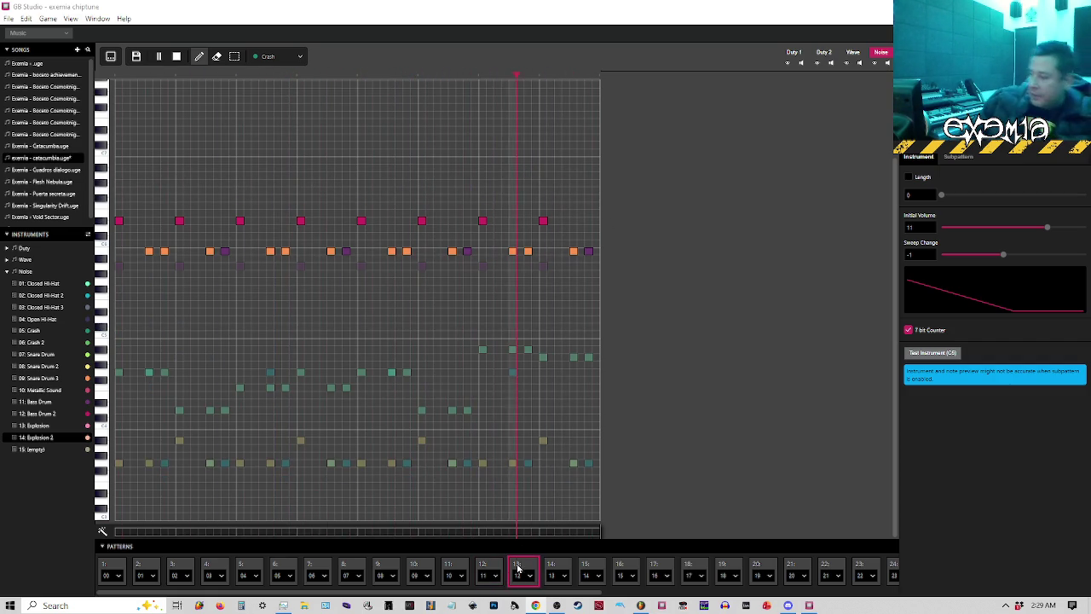
Save the song during playback, stop at pattern 19, and switch to FL Studio.
left_click(9, 19)
left_click(25, 75)
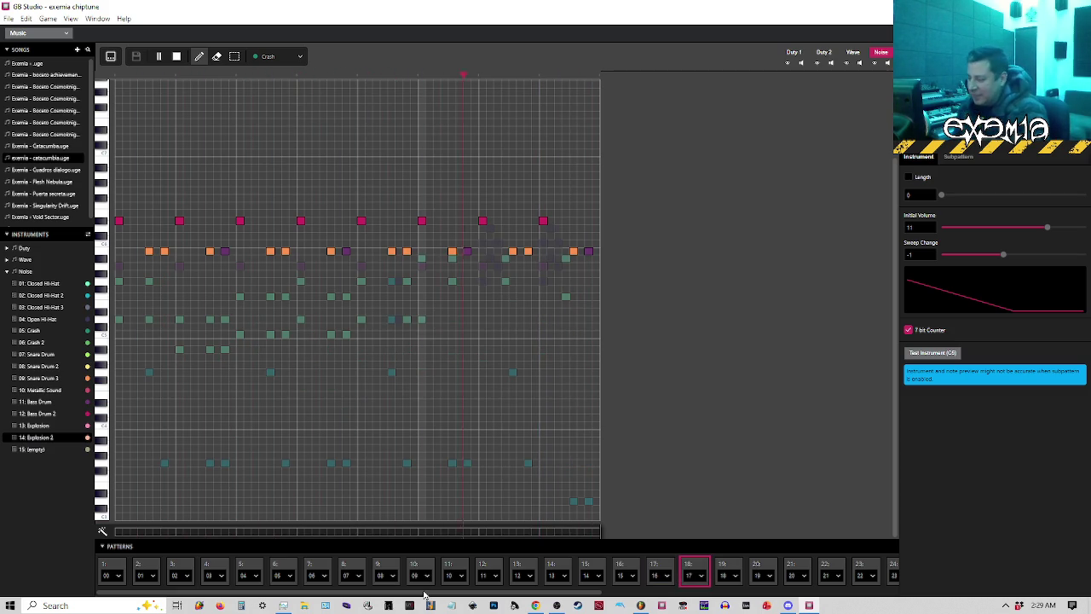
key("space")
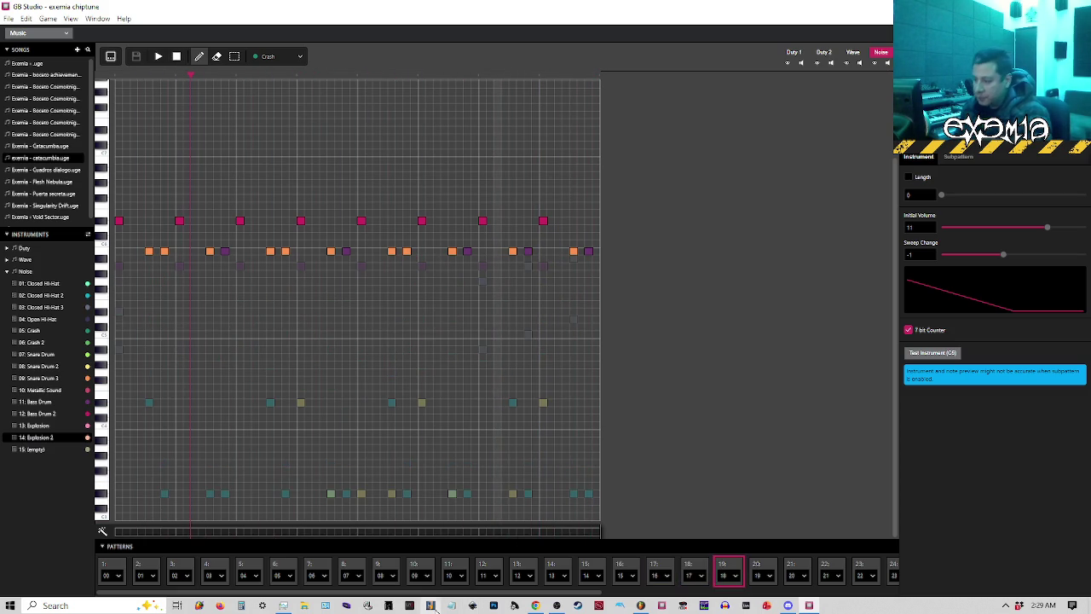
mouse_move(556, 605)
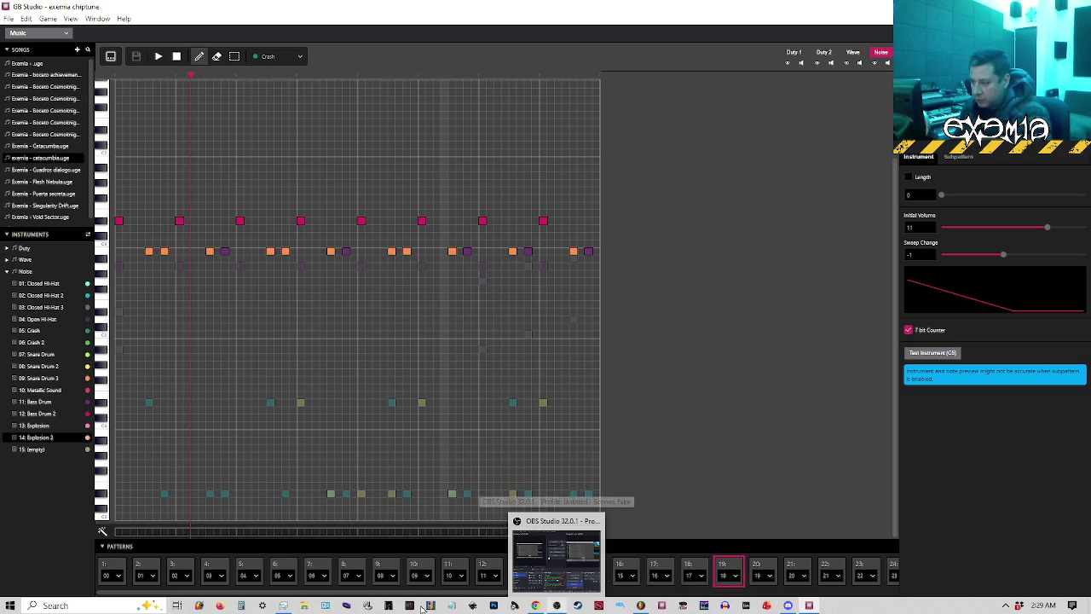
left_click(641, 605)
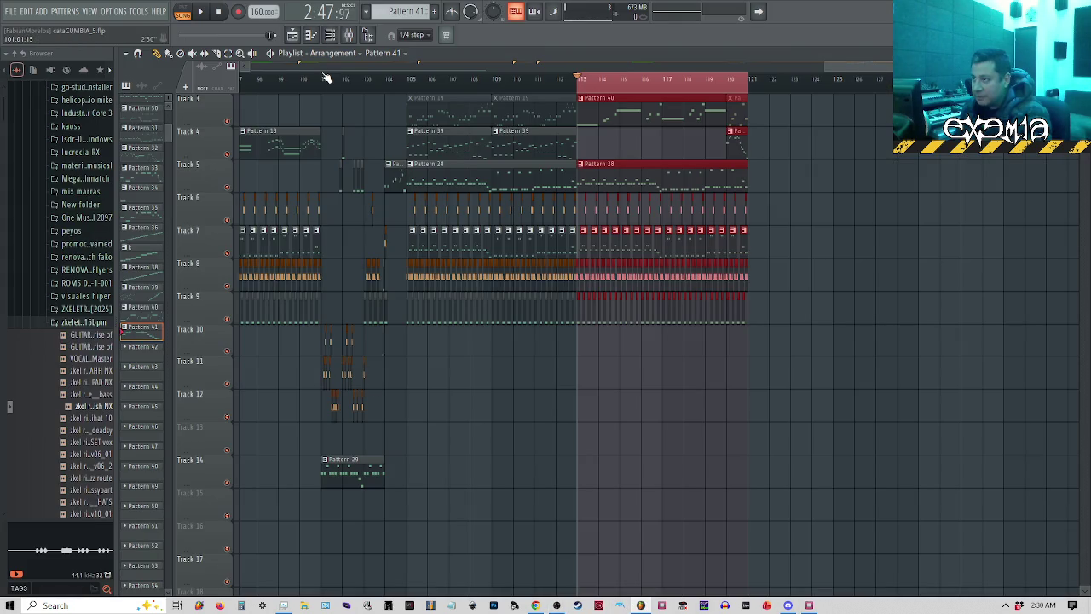
Select bars 101 to 105 with Line snapping and play them.
scroll(326, 79, "up", 5)
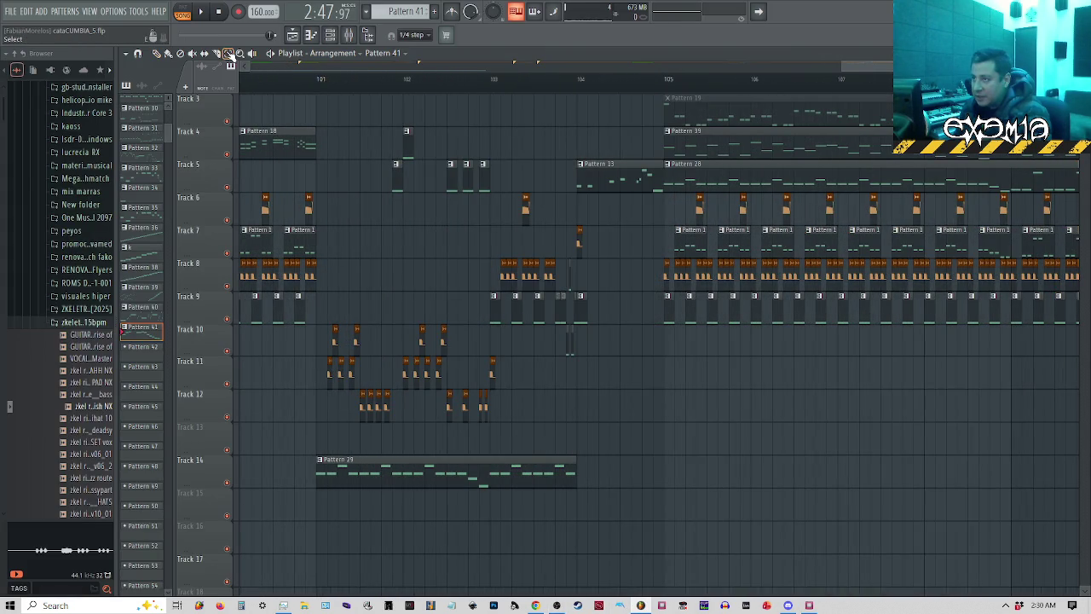
left_click_drag(321, 81, 667, 81)
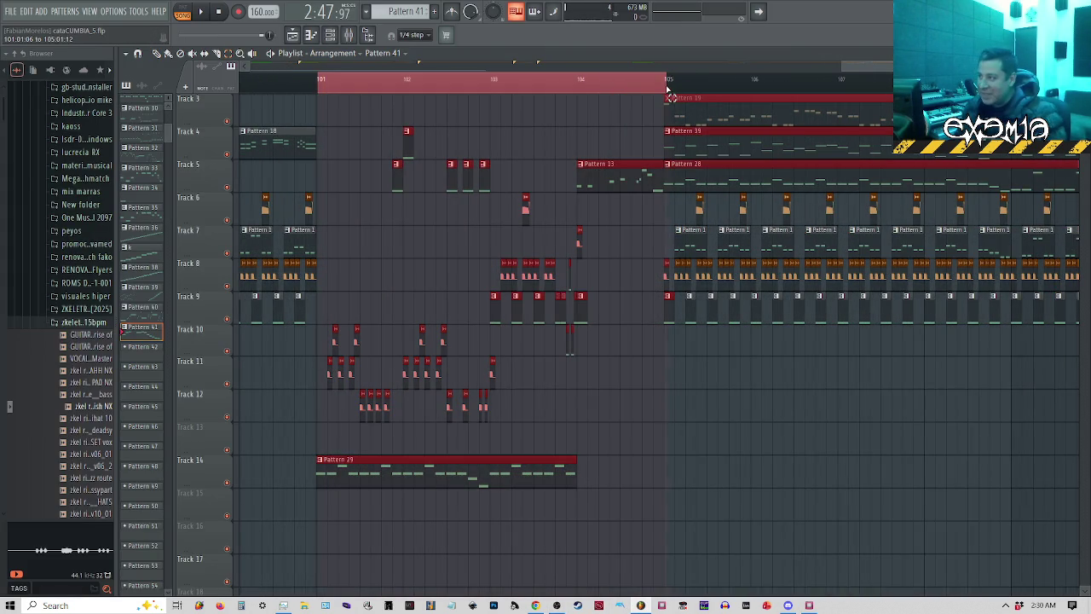
left_click(413, 36)
left_click(409, 48)
left_click_drag(319, 86, 670, 90)
key("space")
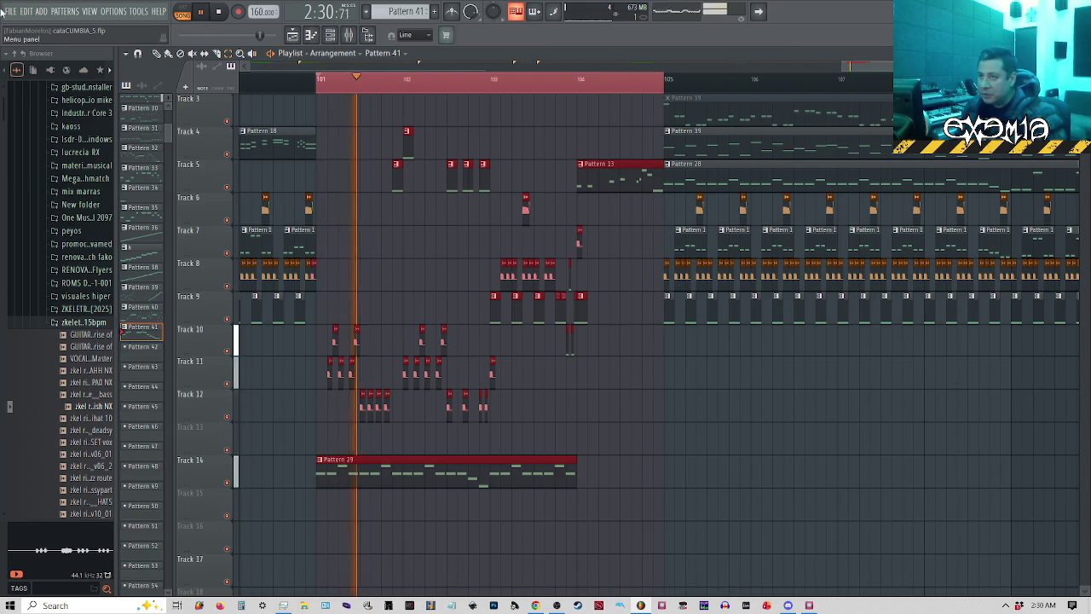
left_click(11, 12)
key("Escape")
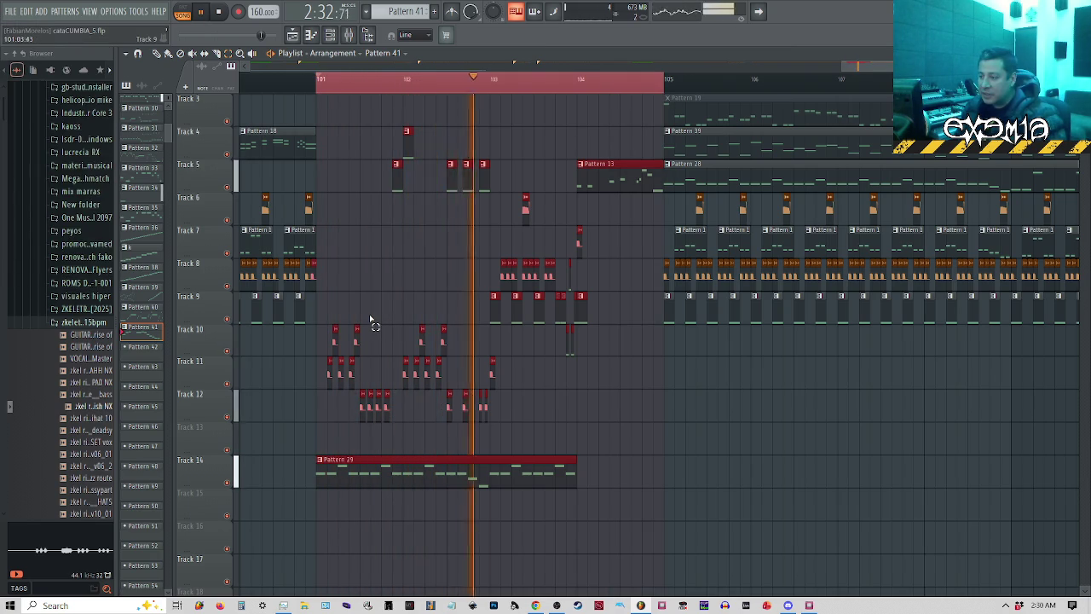
scroll(373, 324, "up", 3)
scroll(372, 324, "down", 1)
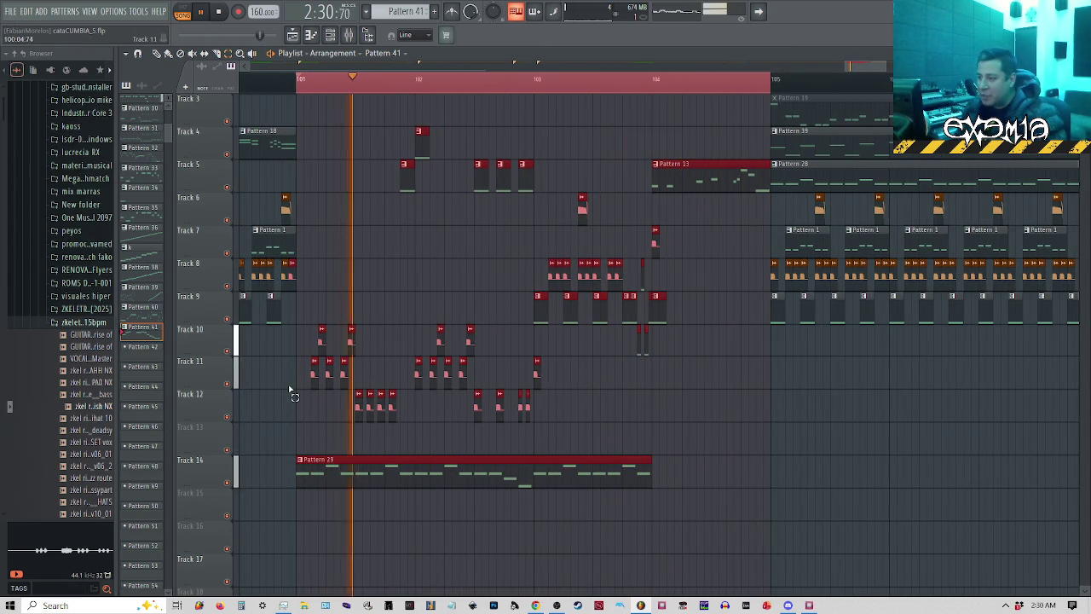
Solo Track 14, then Track 1, stop playback, and unmute Track 5.
right_click(232, 482)
scroll(232, 461, "up", 2)
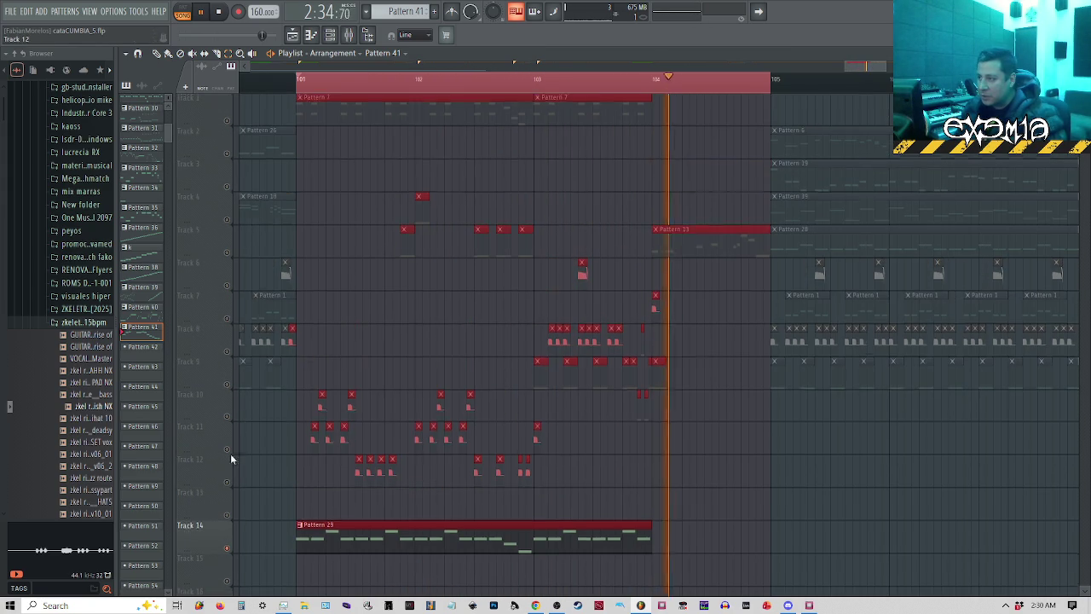
right_click(232, 121)
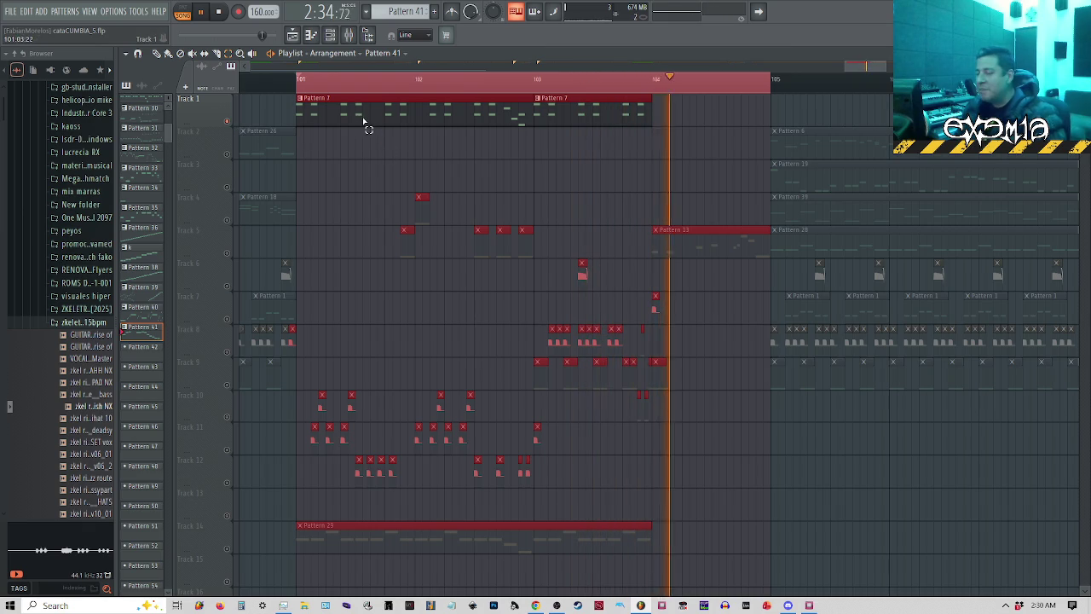
key("space")
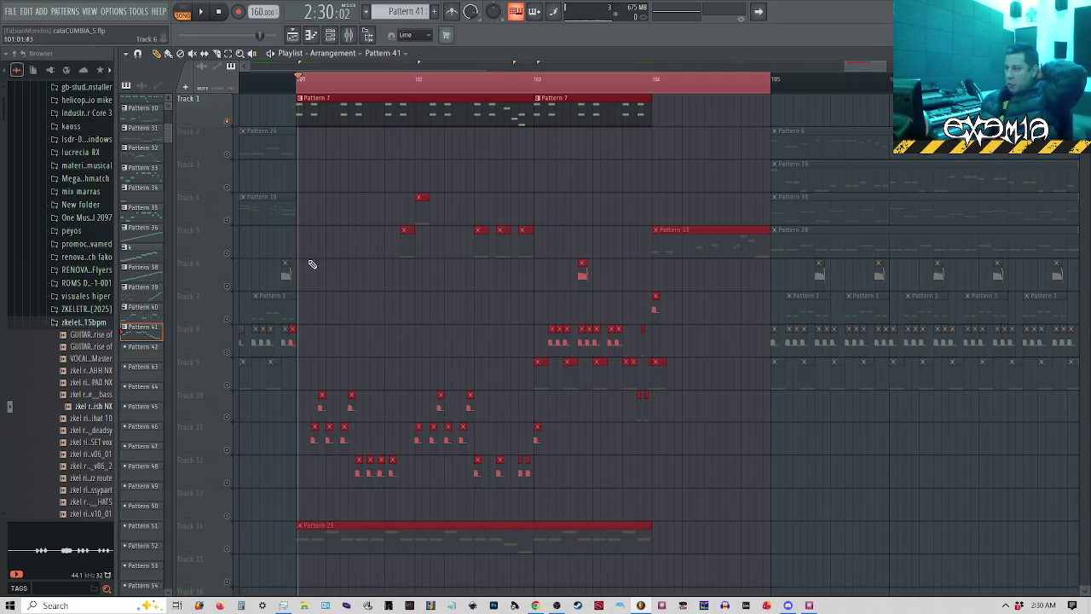
left_click(230, 254)
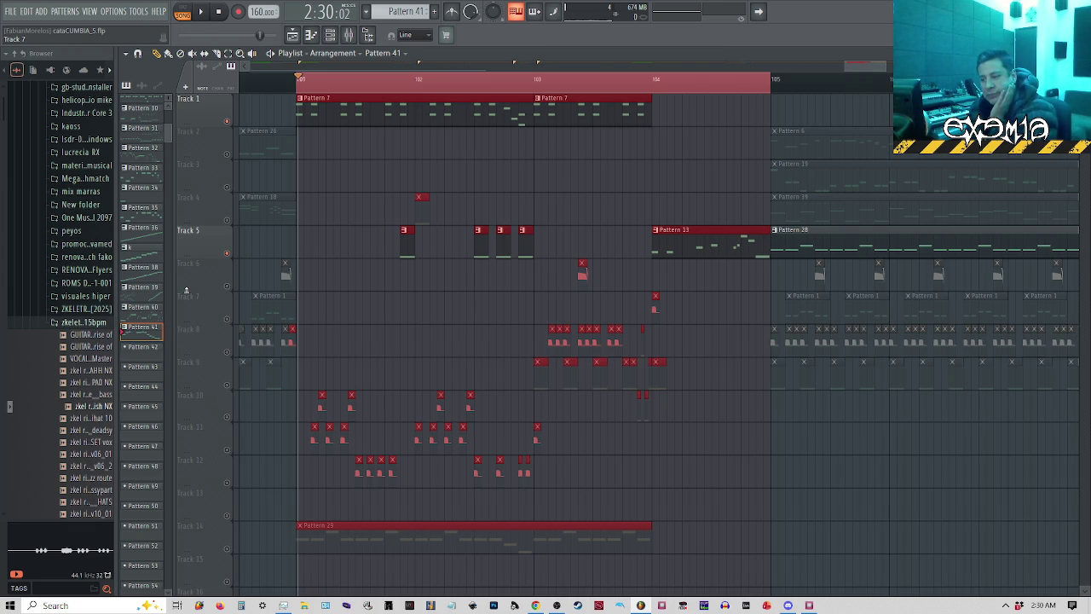
Switch to GB Studio, save the exemia chiptune project, and return to FL Studio.
left_click(809, 606)
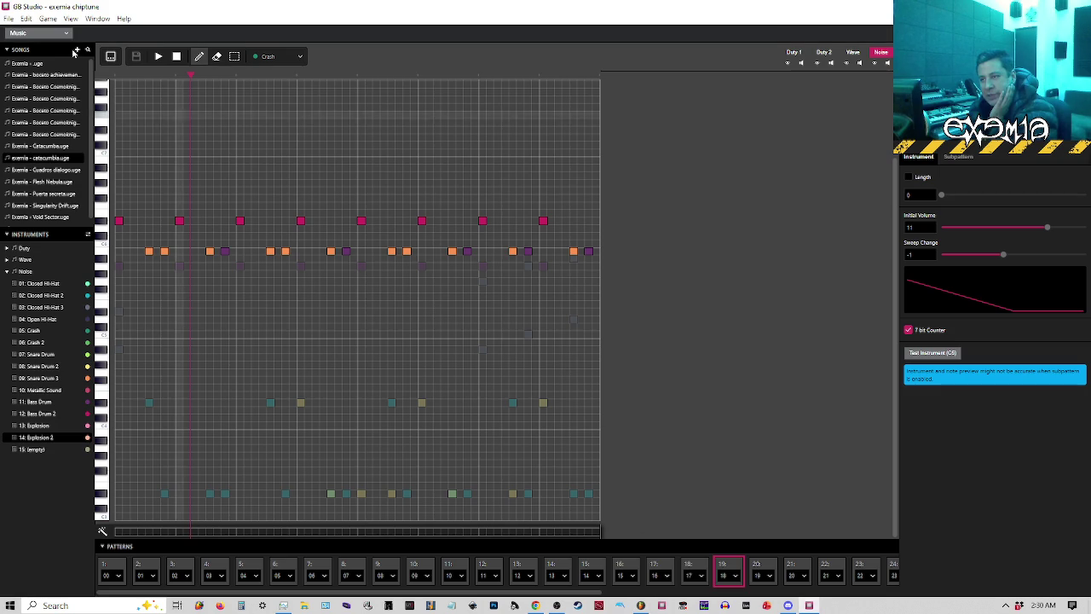
left_click(8, 18)
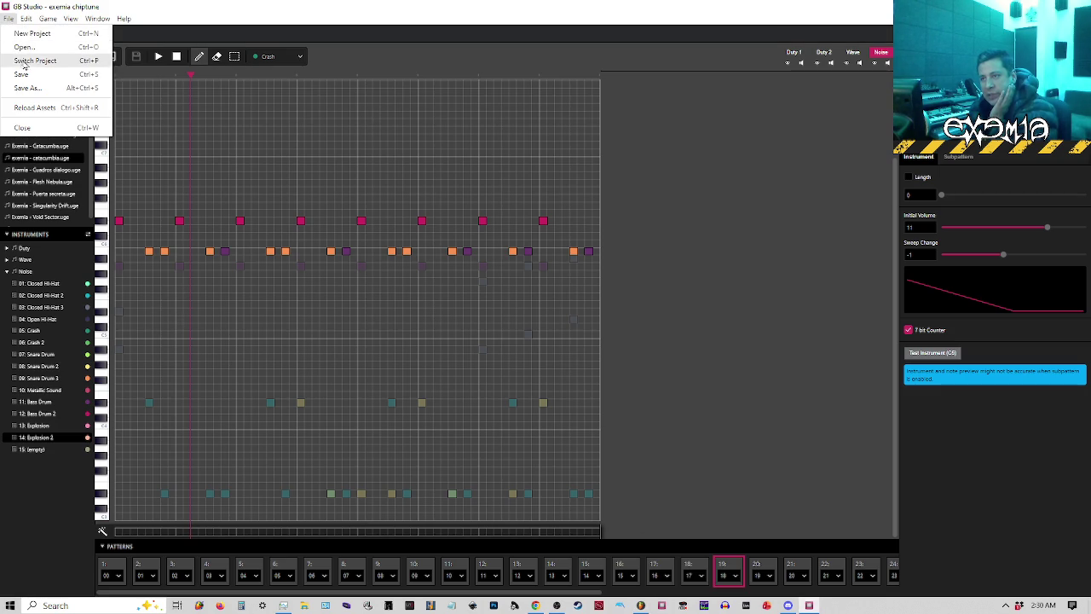
key("Escape")
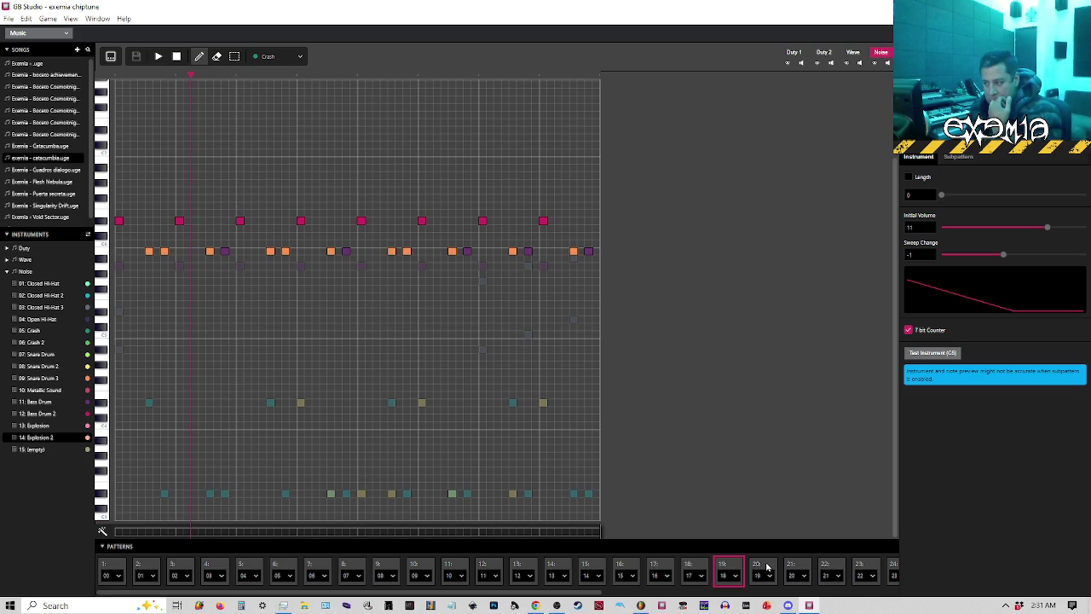
left_click_drag(609, 591, 890, 587)
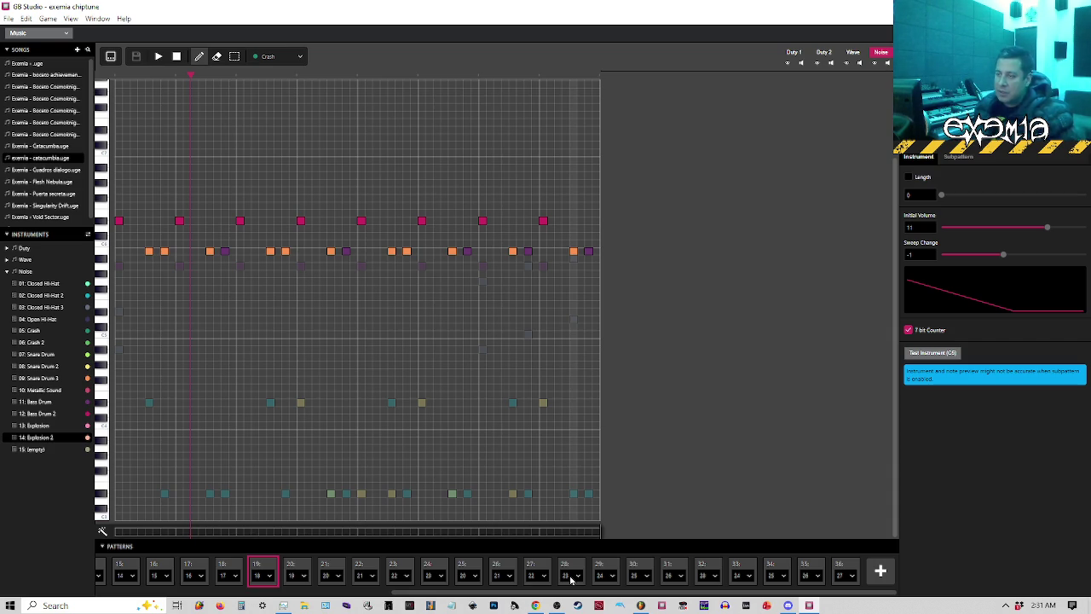
left_click(11, 18)
left_click(19, 74)
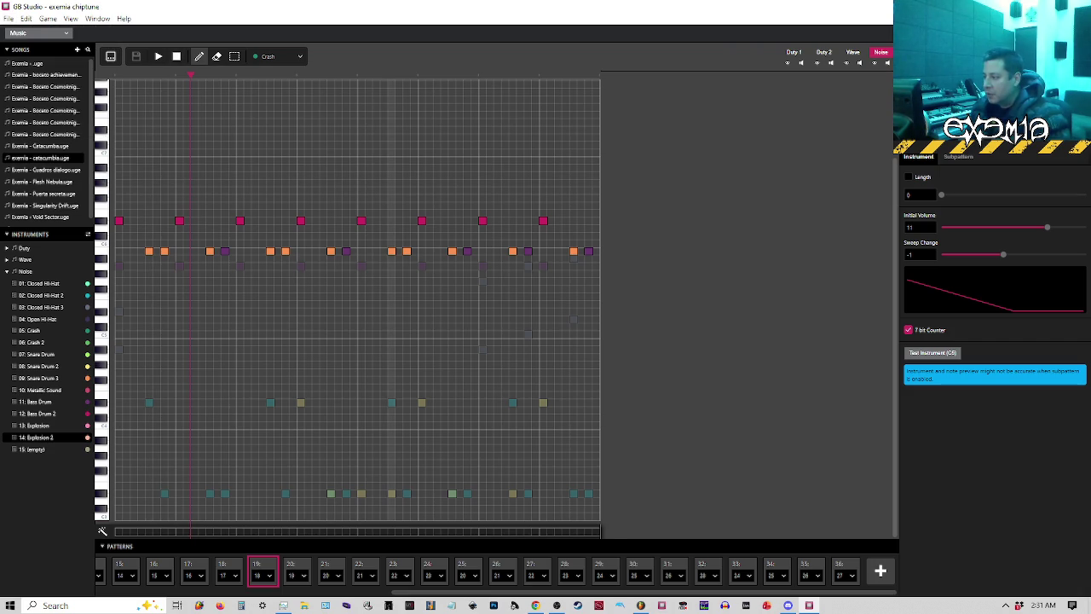
key("alt+Tab")
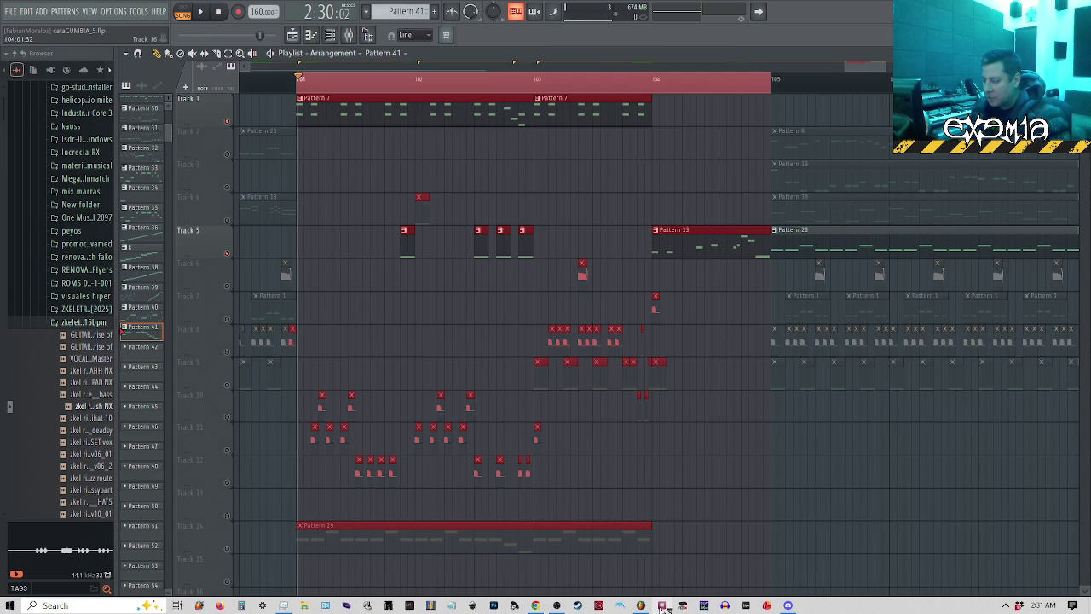
Reopen exemia chiptune maximized and load exemia - catacumba.uge in the Music view.
left_click(662, 605)
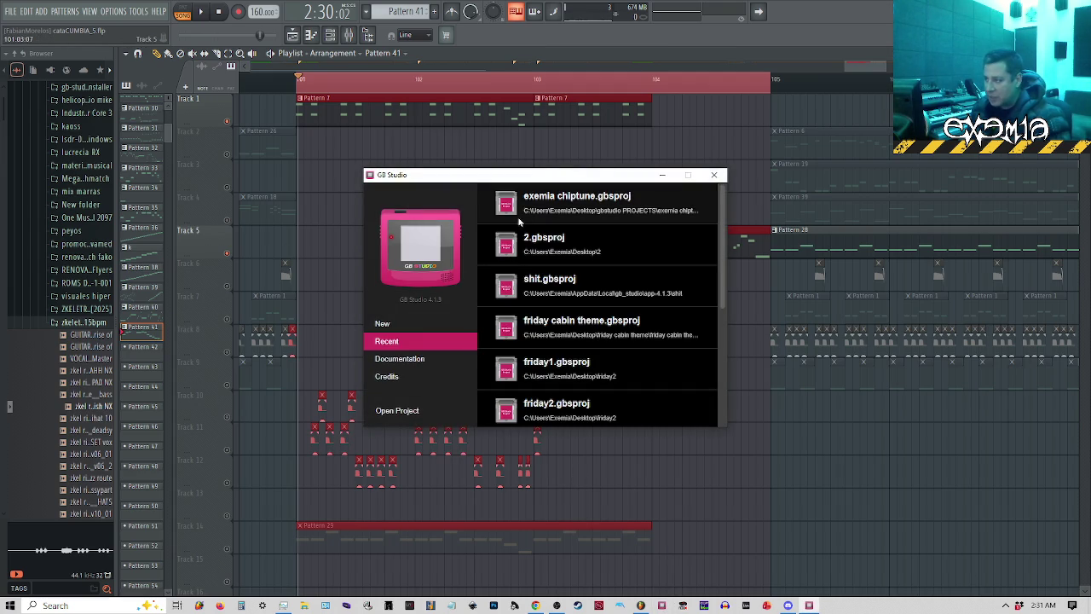
left_click(560, 214)
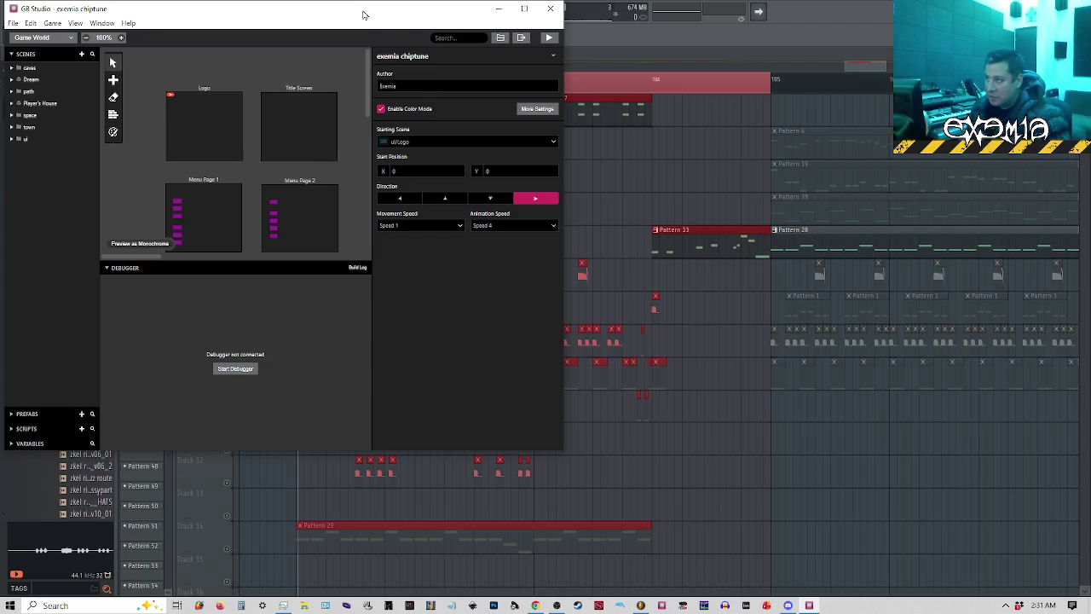
double_click(362, 15)
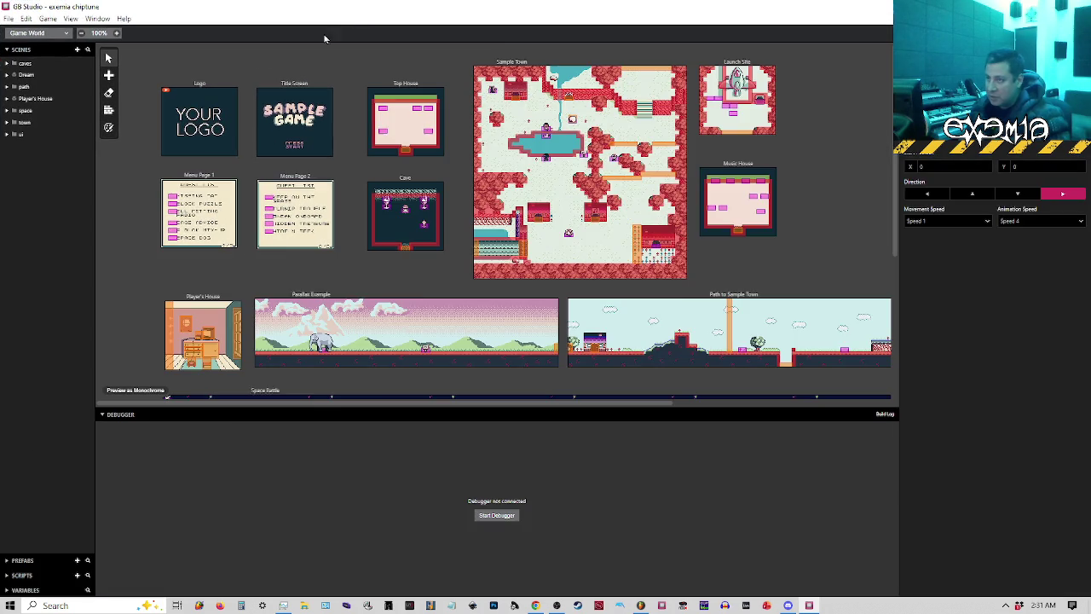
left_click(39, 34)
left_click(37, 86)
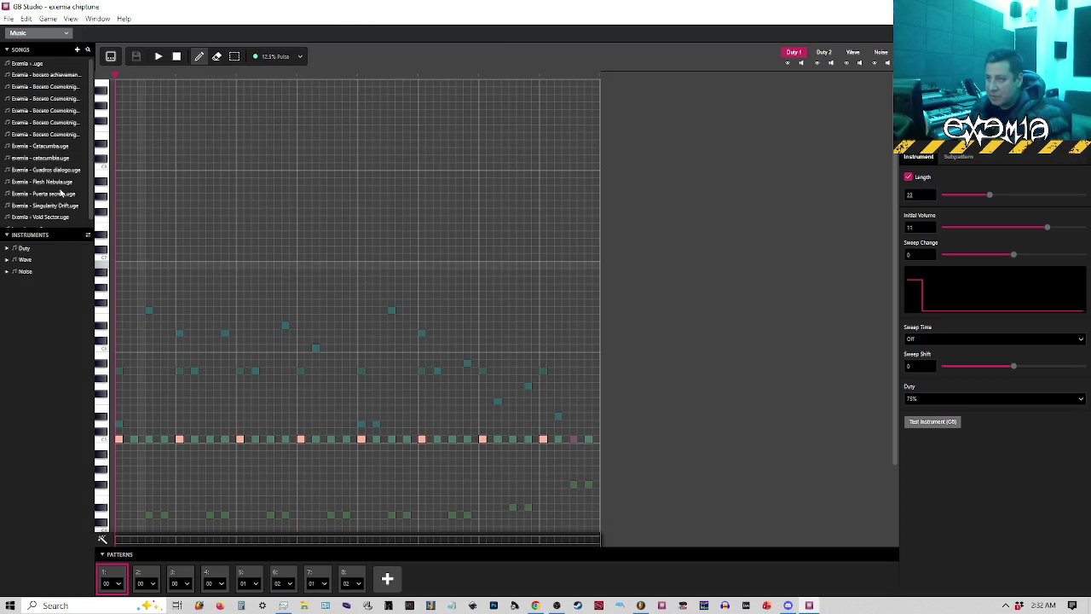
left_click(55, 158)
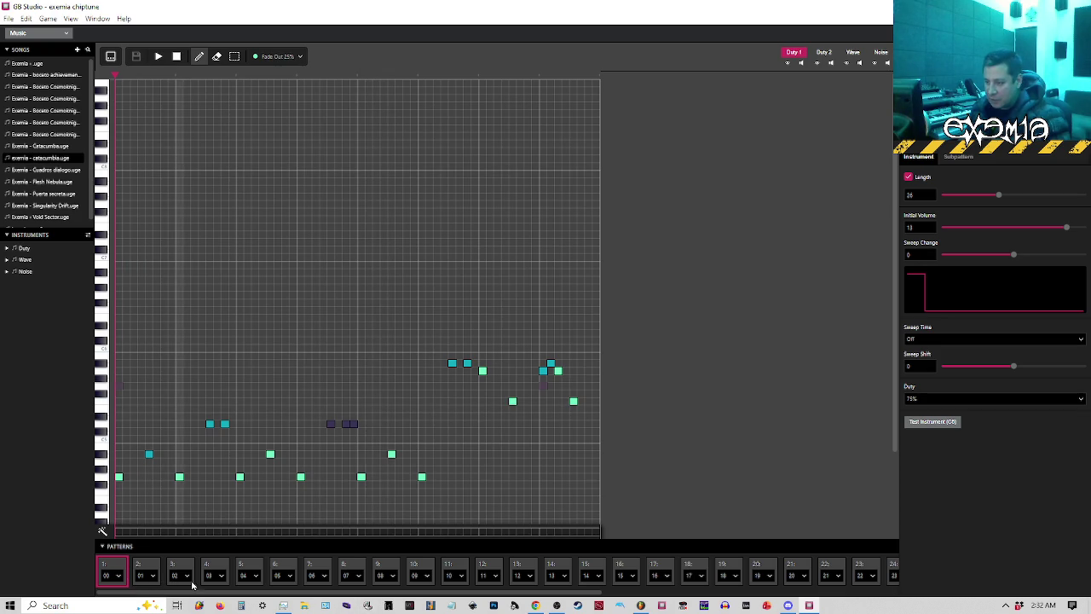
left_click_drag(241, 595, 561, 590)
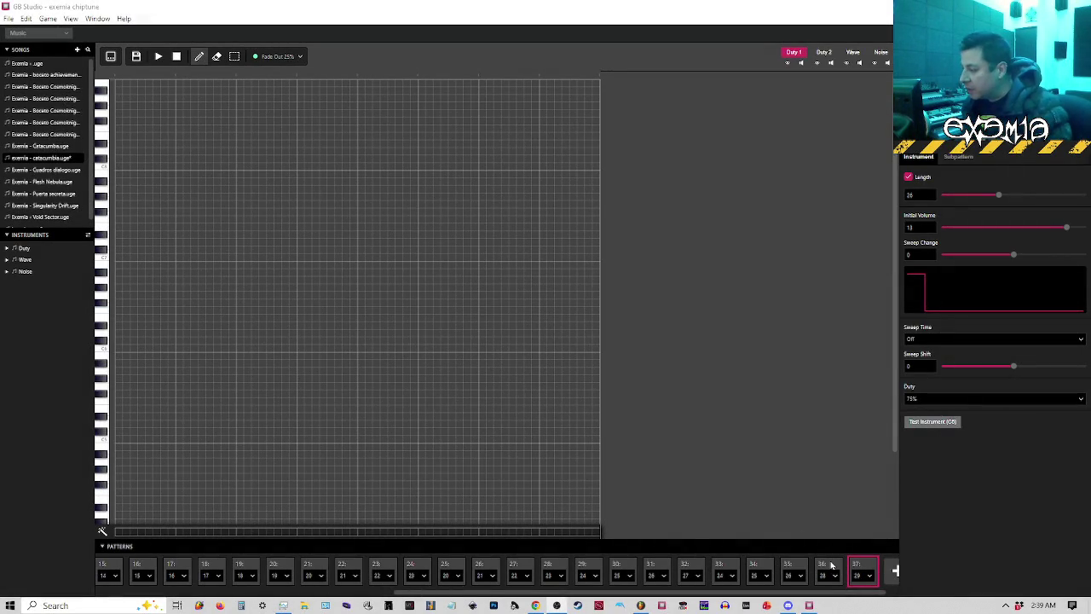
Browse patterns 36, 2, 3 and 4, viewing the Duty 2 and Wave channels.
left_click(831, 565)
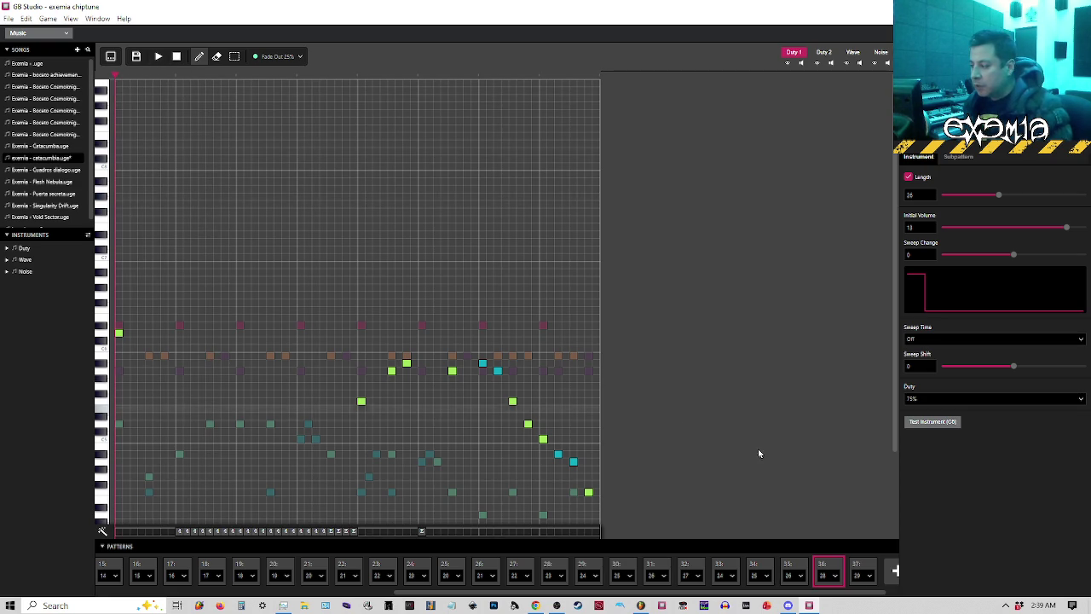
scroll(871, 583, "right", 1)
left_click_drag(871, 588, 152, 580)
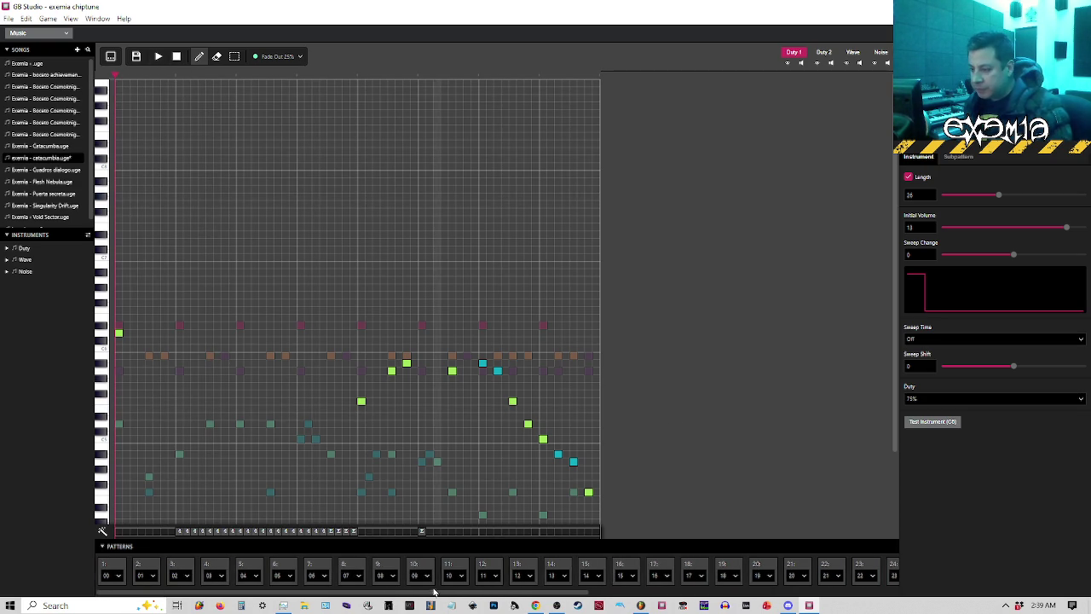
left_click(141, 569)
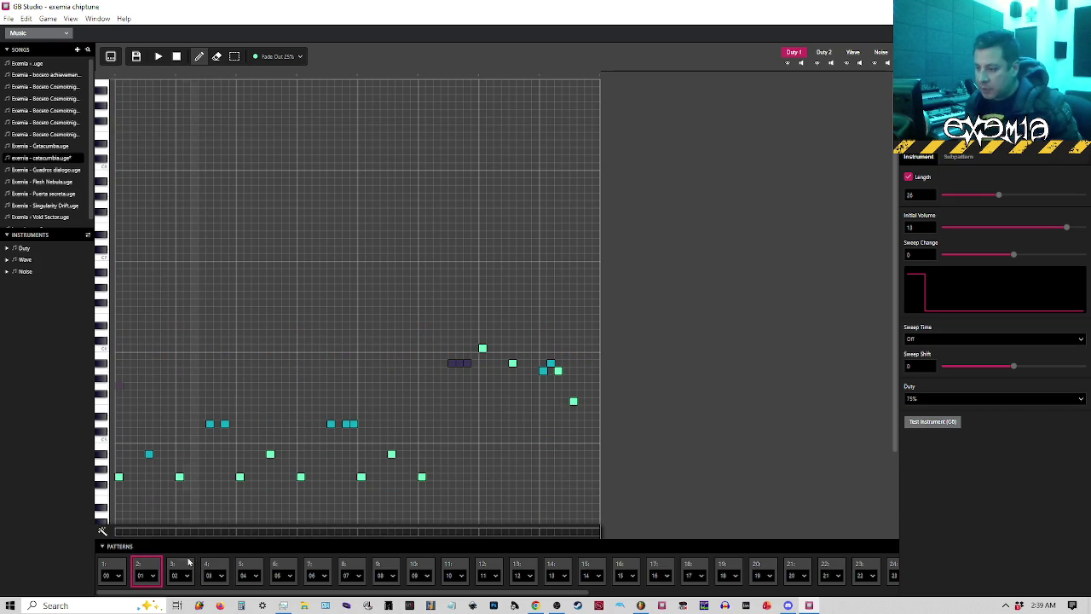
left_click(186, 568)
left_click(215, 568)
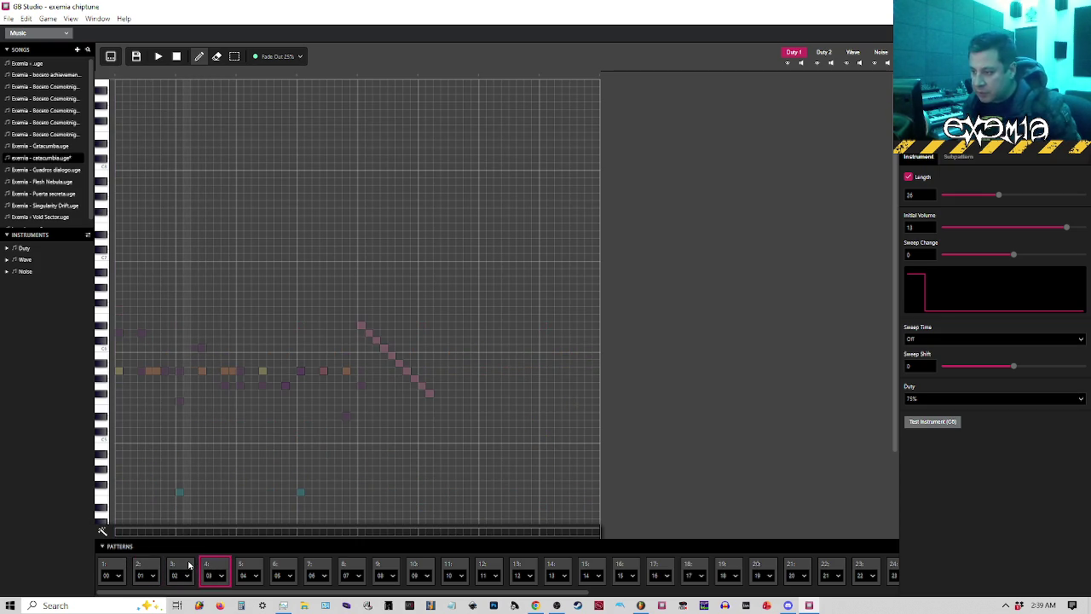
left_click(823, 53)
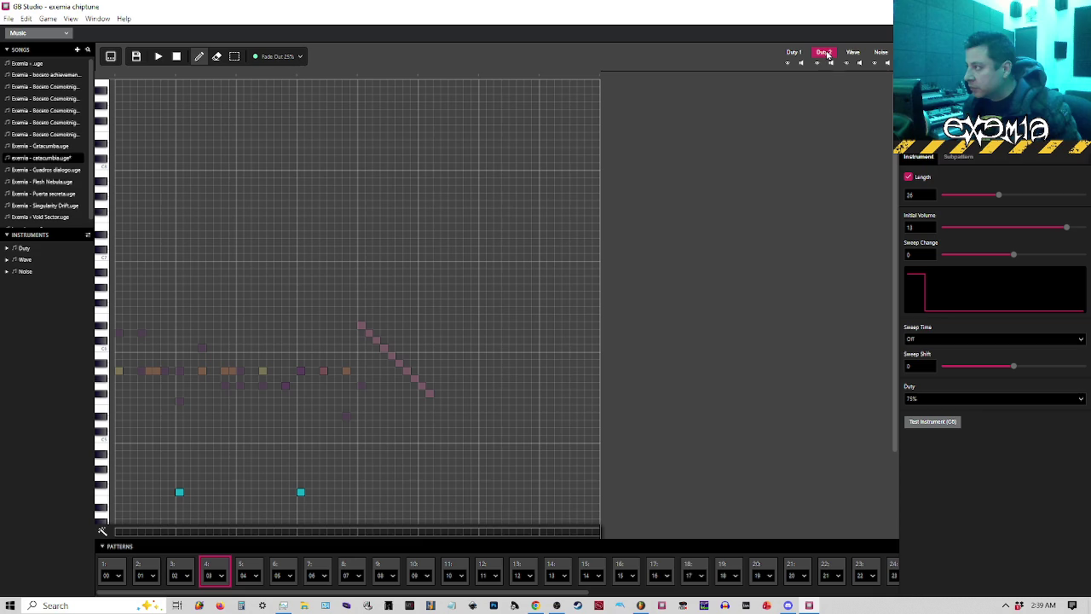
left_click(855, 53)
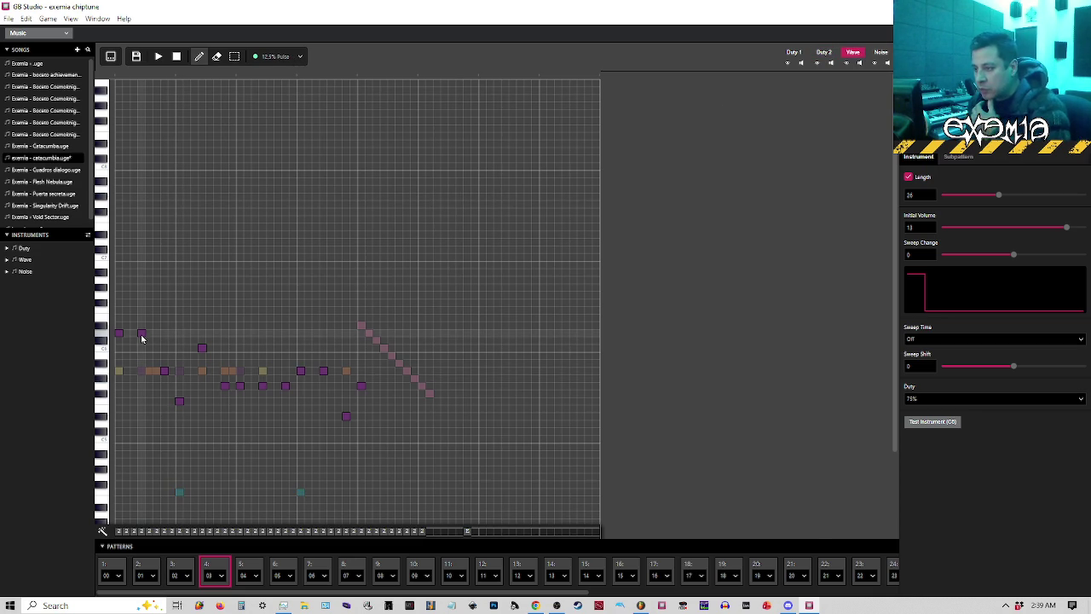
Play pattern 3 on the Wave channel, stop it, and switch to FL Studio.
left_click(824, 52)
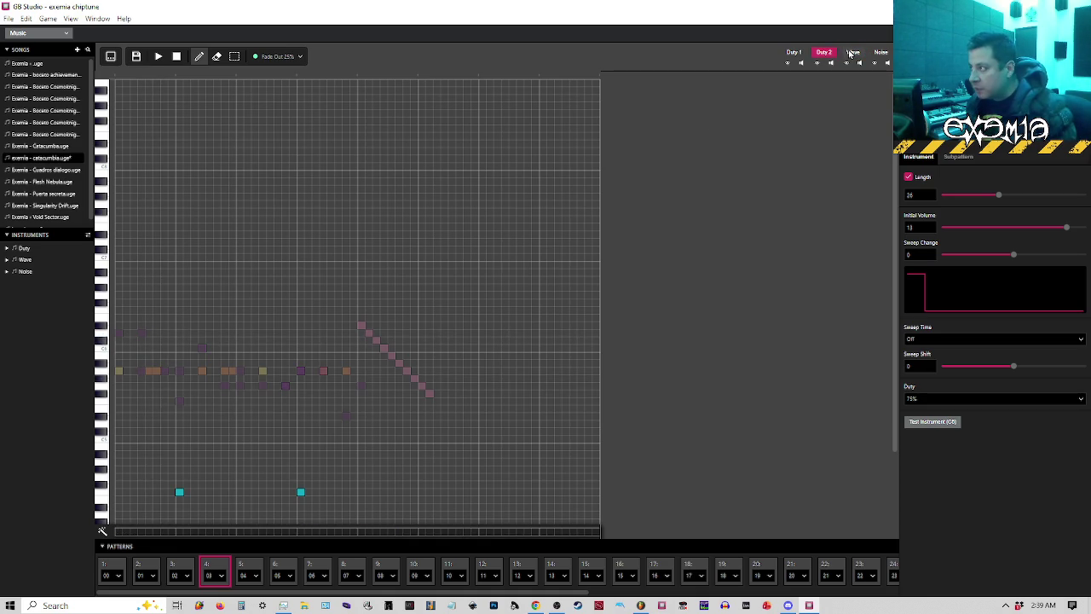
left_click(851, 53)
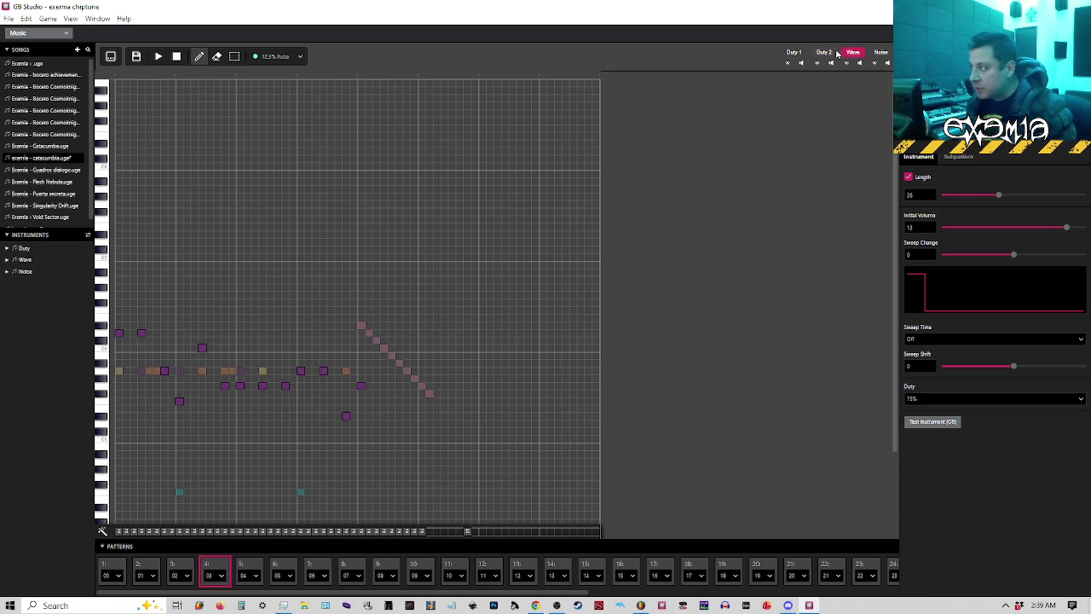
left_click(177, 567)
left_click(158, 56)
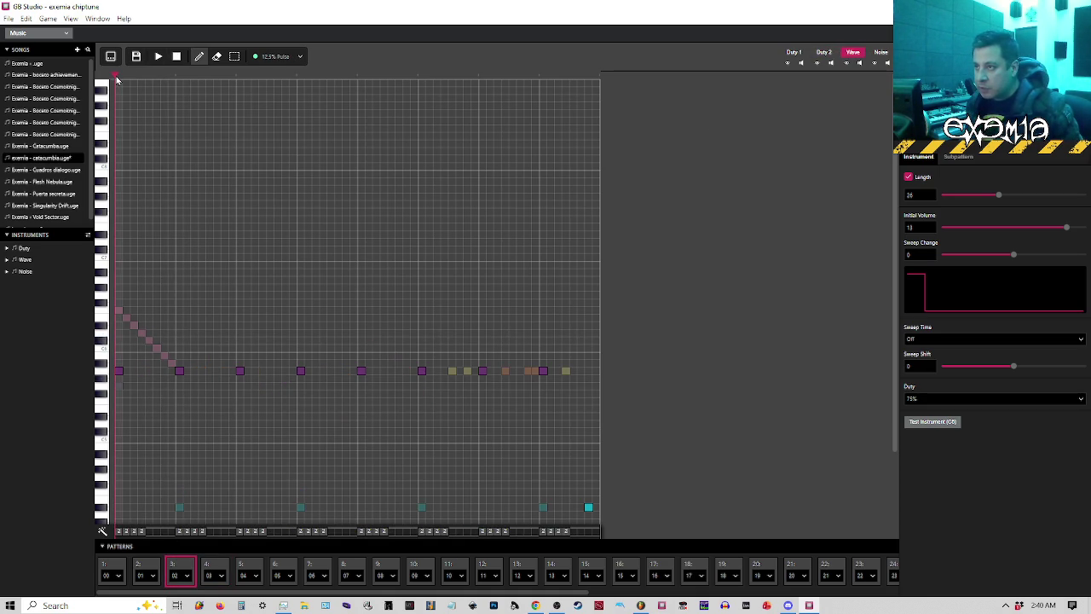
key("space")
left_click(640, 605)
left_click(536, 83)
left_click(229, 289)
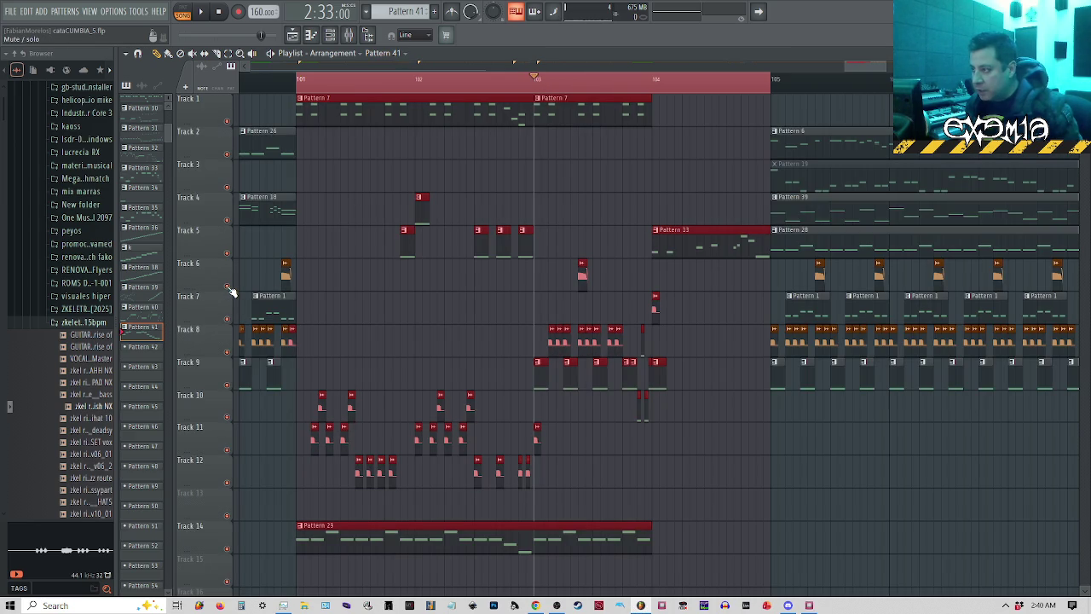
key("space")
key("space")
left_click(300, 81)
key("space")
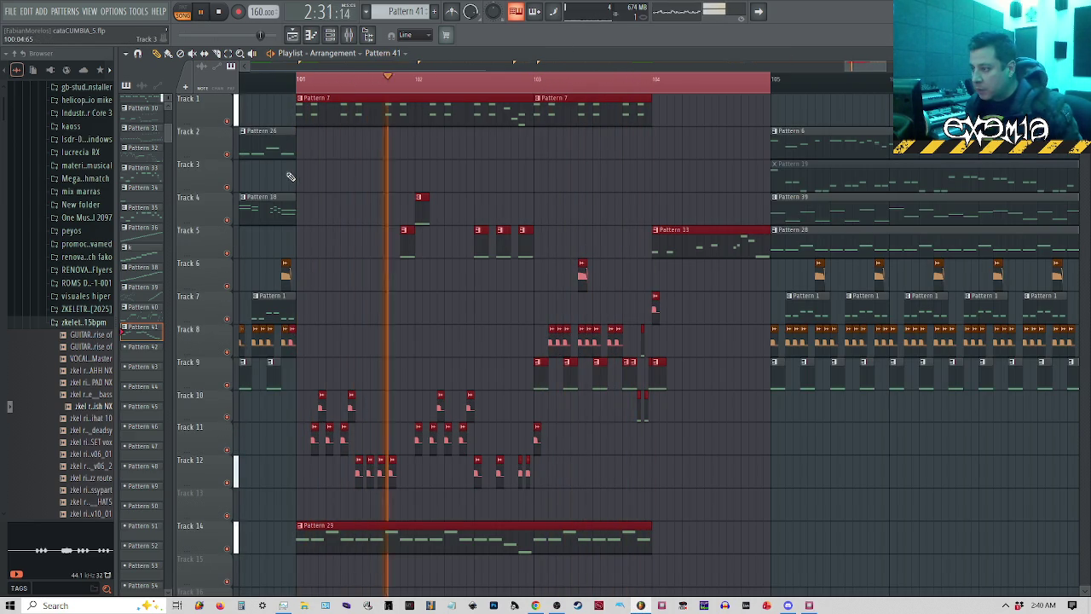
key("space")
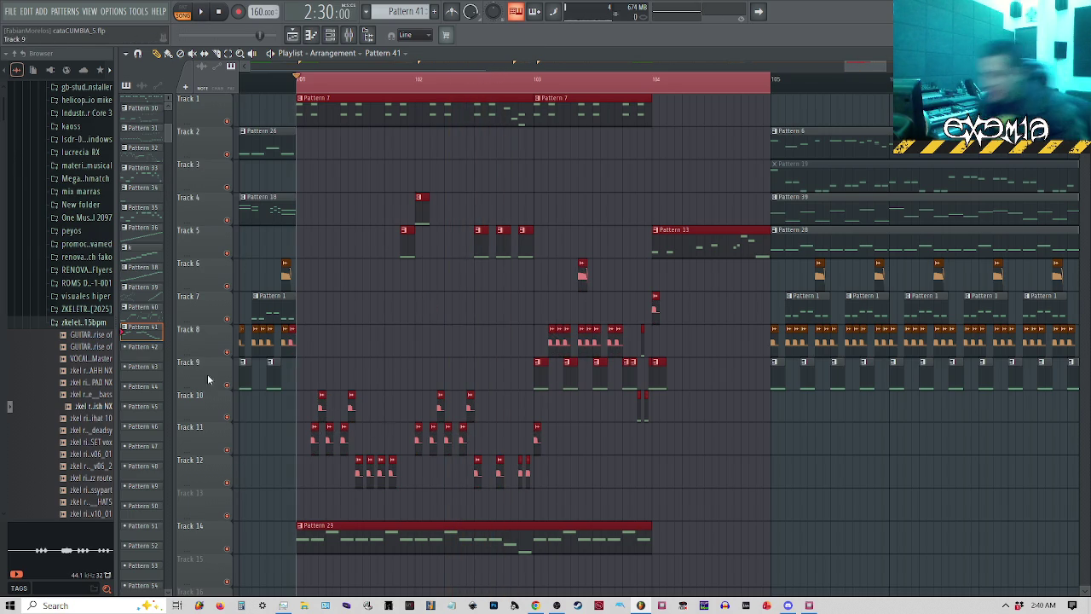
scroll(317, 507, "up", 1)
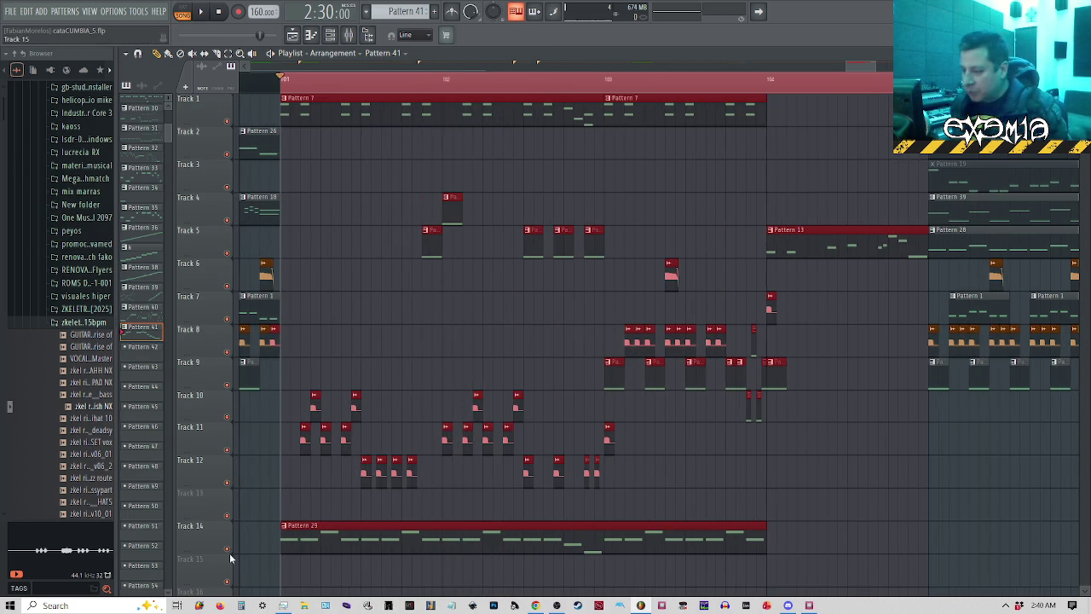
right_click(228, 548)
key("space")
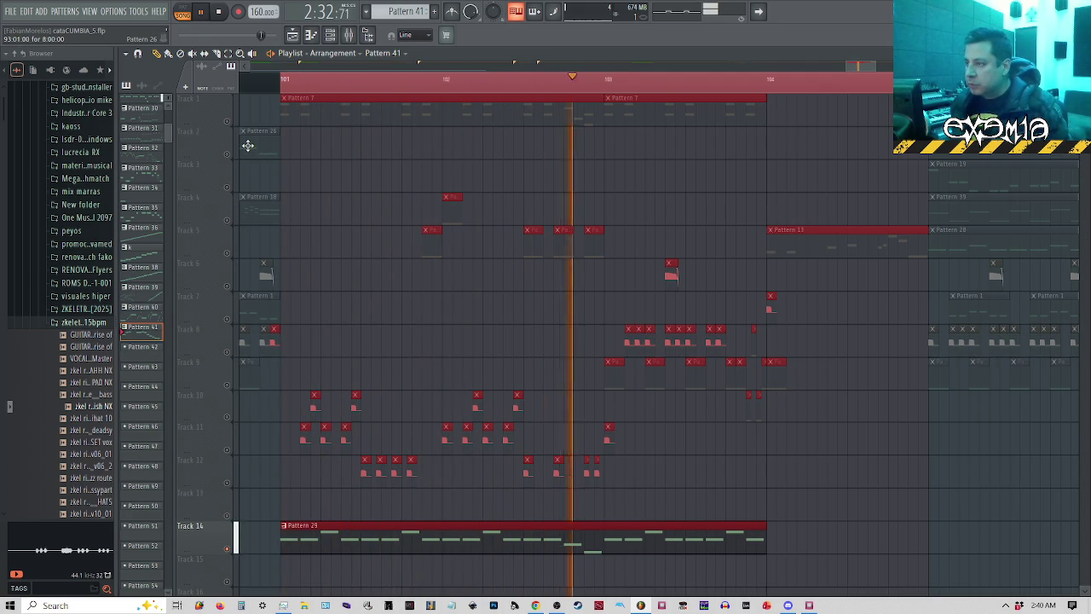
key("space")
scroll(260, 158, "down", 2)
scroll(247, 140, "up", 2)
scroll(258, 253, "down", 5)
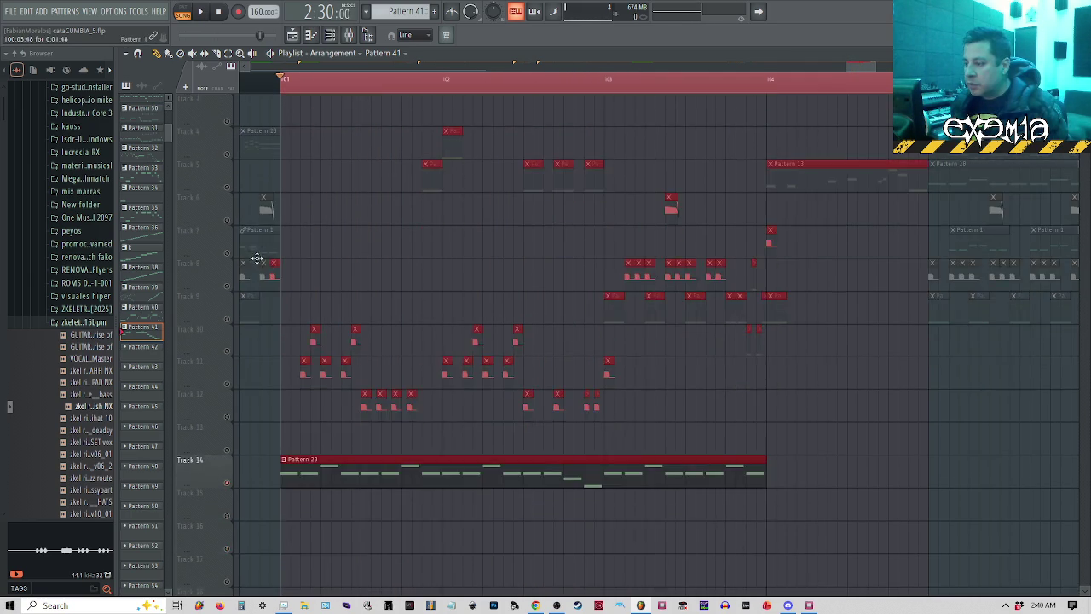
scroll(260, 255, "up", 5)
scroll(236, 134, "up", 1)
key("space")
key("space")
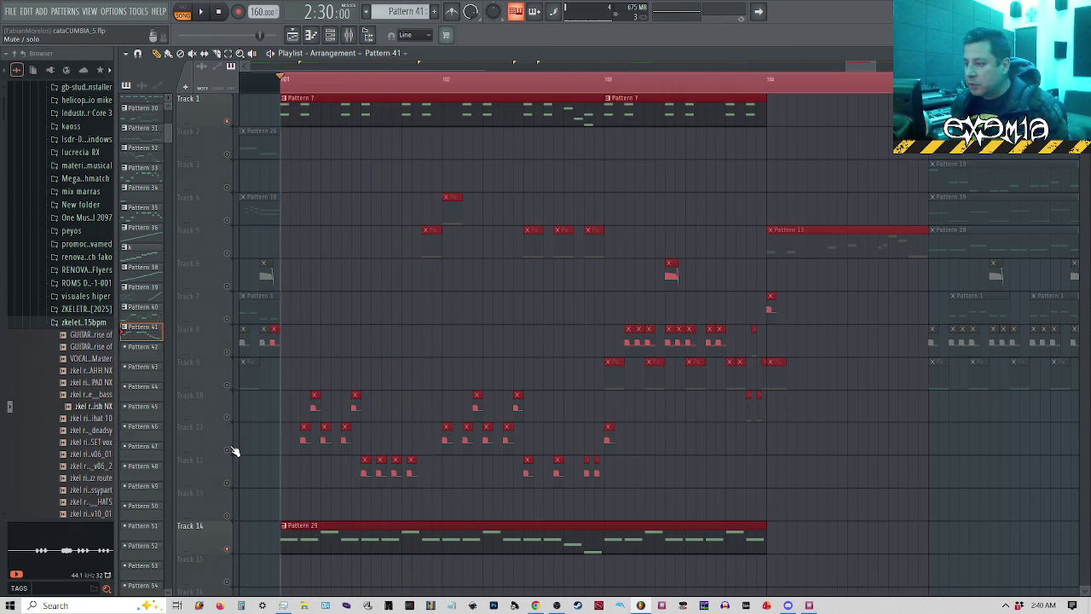
scroll(247, 435, "down", 3)
scroll(272, 423, "down", 5)
scroll(282, 416, "down", 4, "alt")
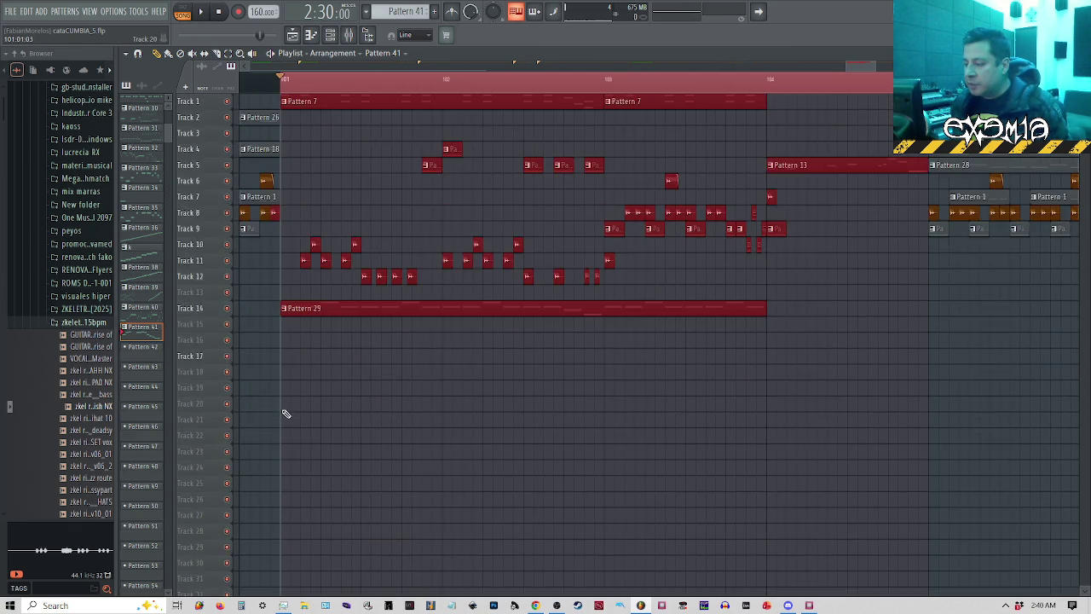
scroll(305, 182, "up", 4, "alt")
key("space")
scroll(431, 176, "up", 4)
key("space")
key("space")
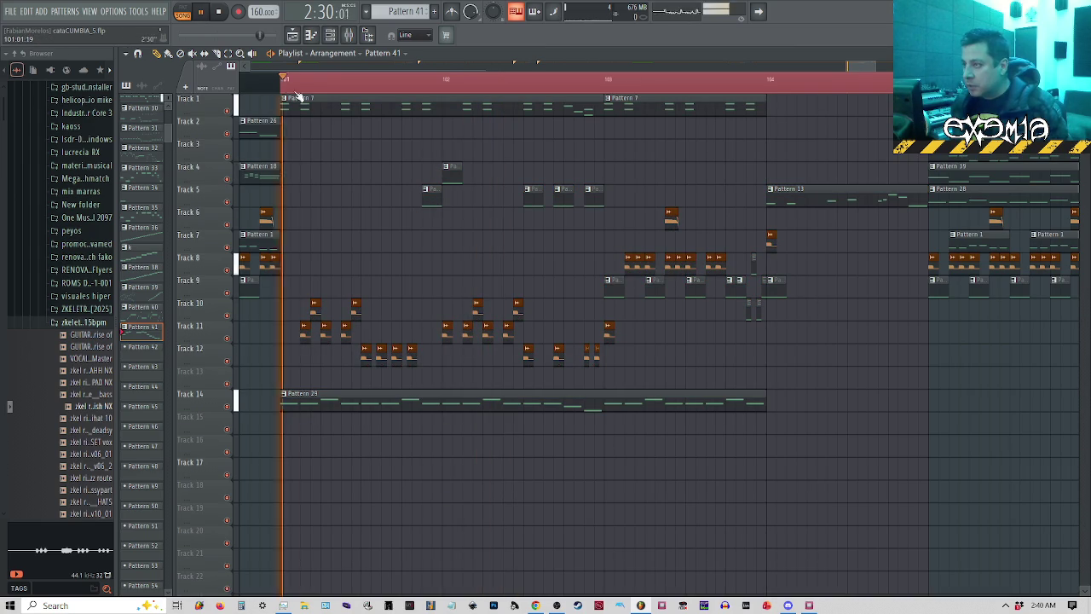
key("space")
left_click(425, 199)
Play the FL Studio arrangement, moving the playback start to a new position.
key("space")
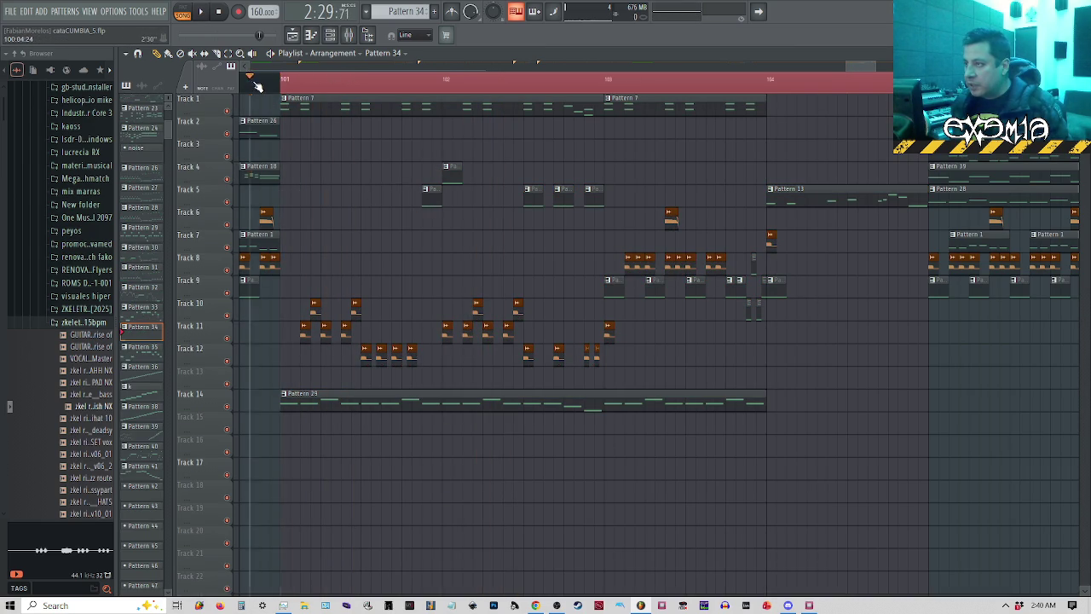
key("space")
key("space")
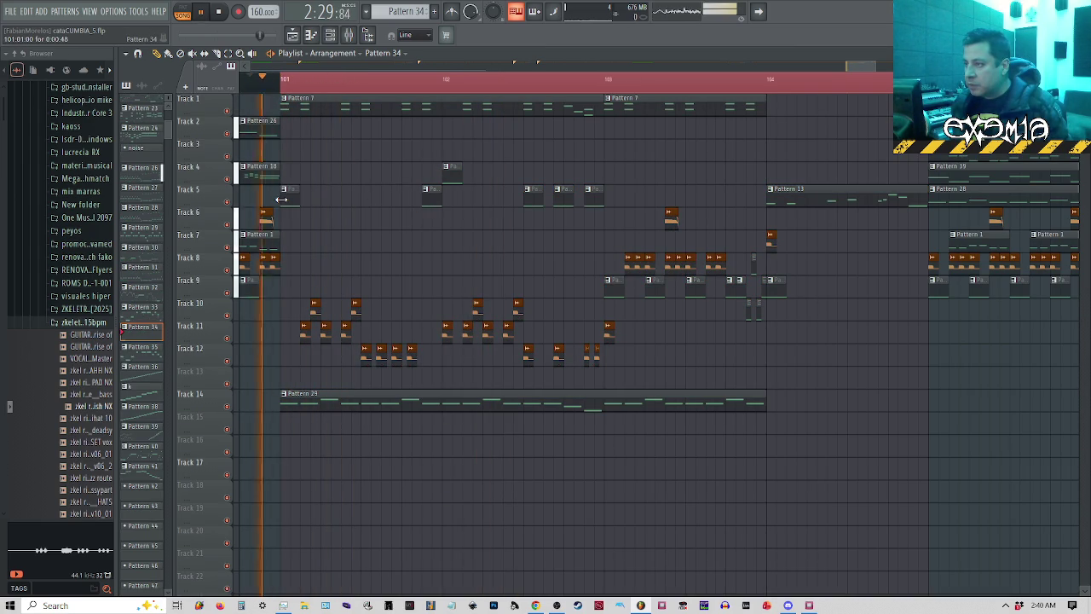
key("space")
left_click_drag(254, 79, 251, 89)
key("space")
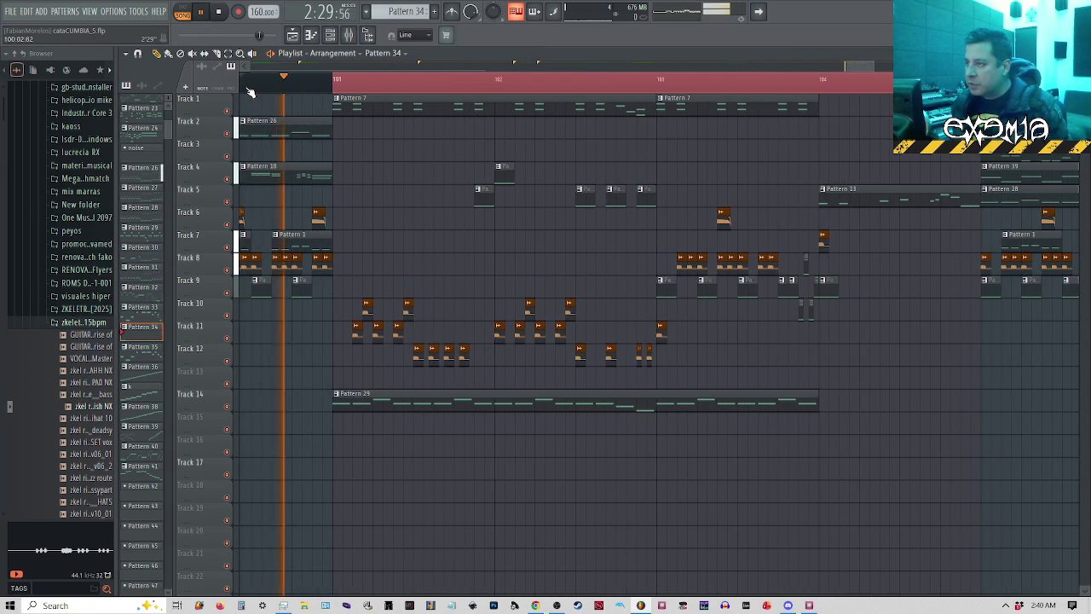
key("space")
key("space")
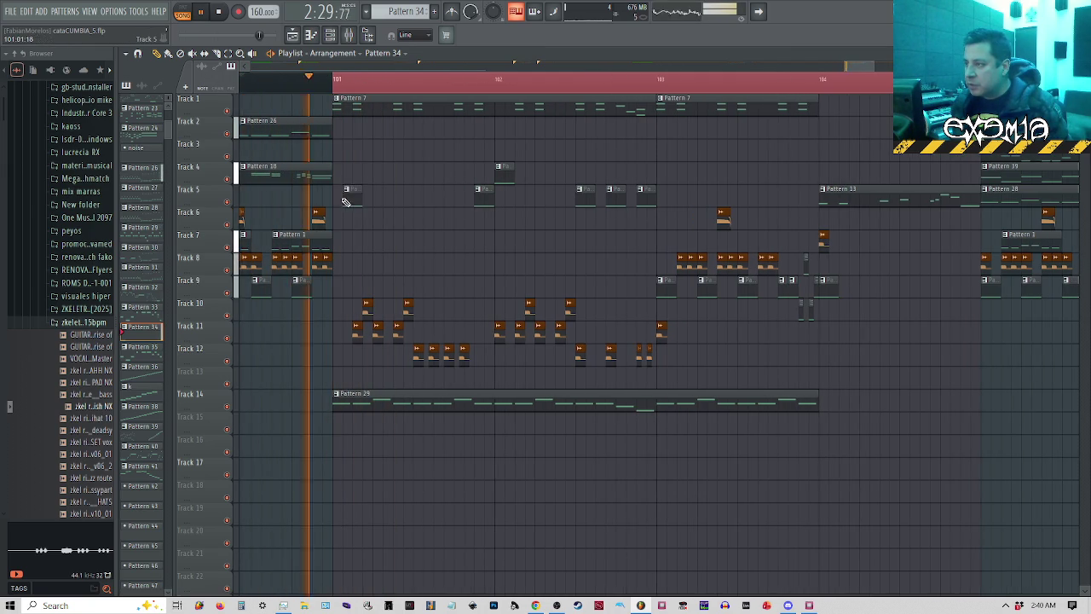
Place a trial Pattern 34 clip on Track 5 at bar 101, audition it, then delete it.
left_click(338, 195)
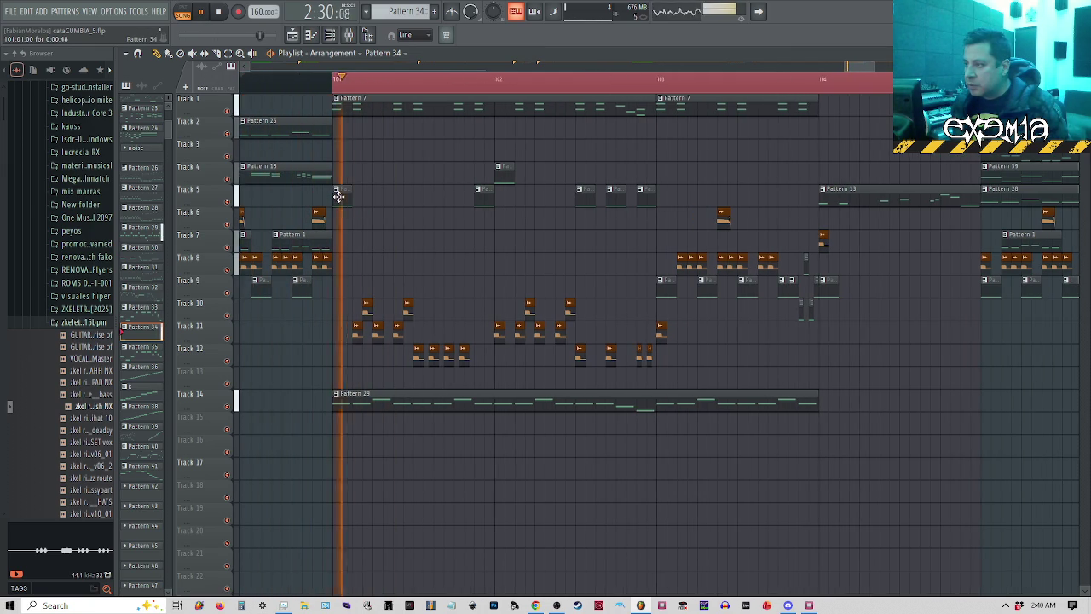
key("space")
key("space")
key("space")
right_click(336, 195)
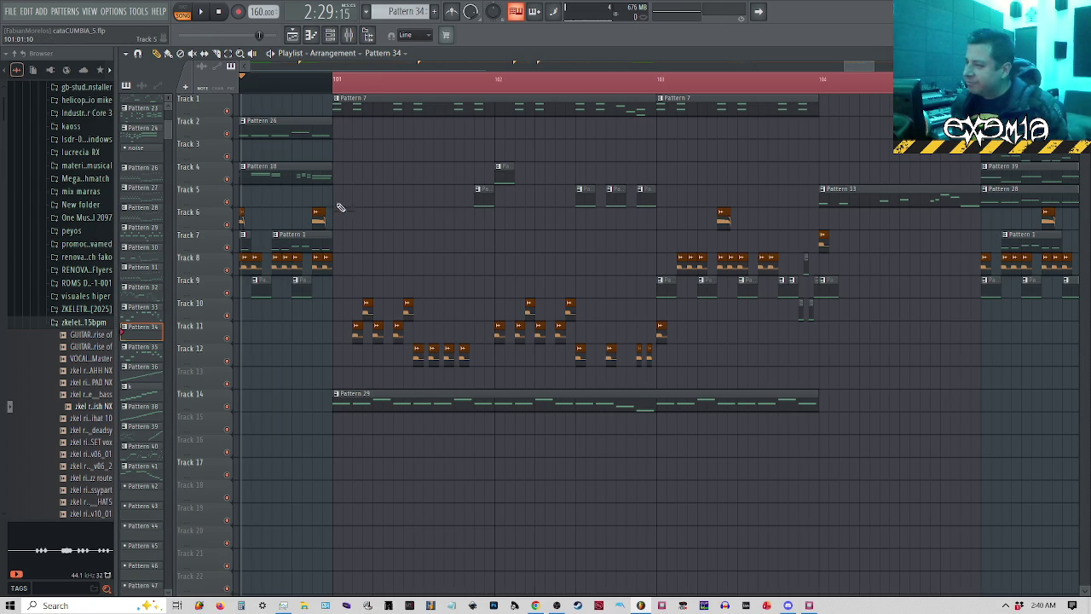
key("space")
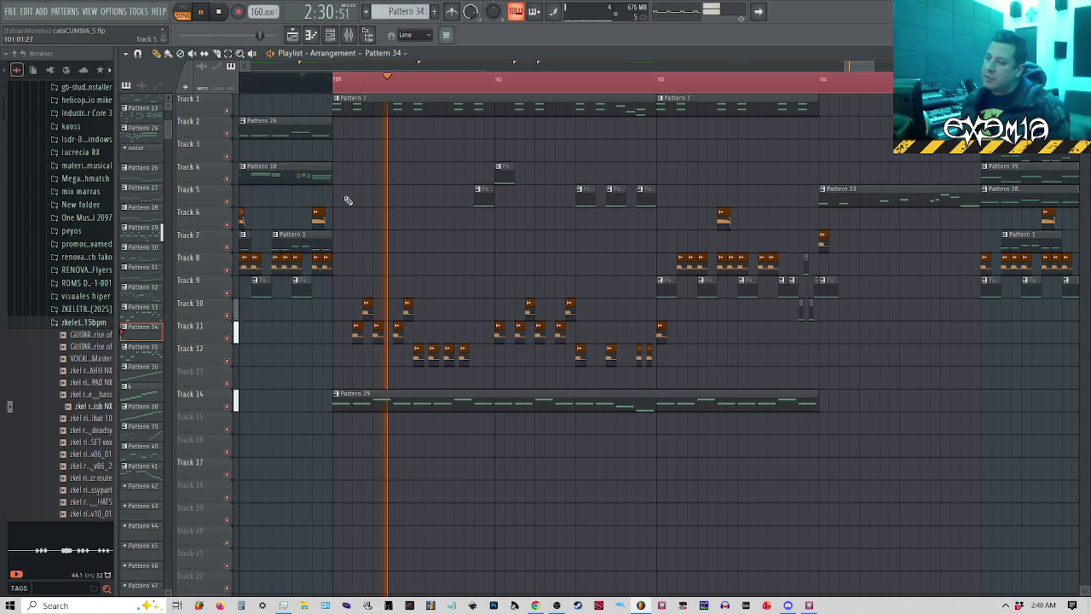
key("space")
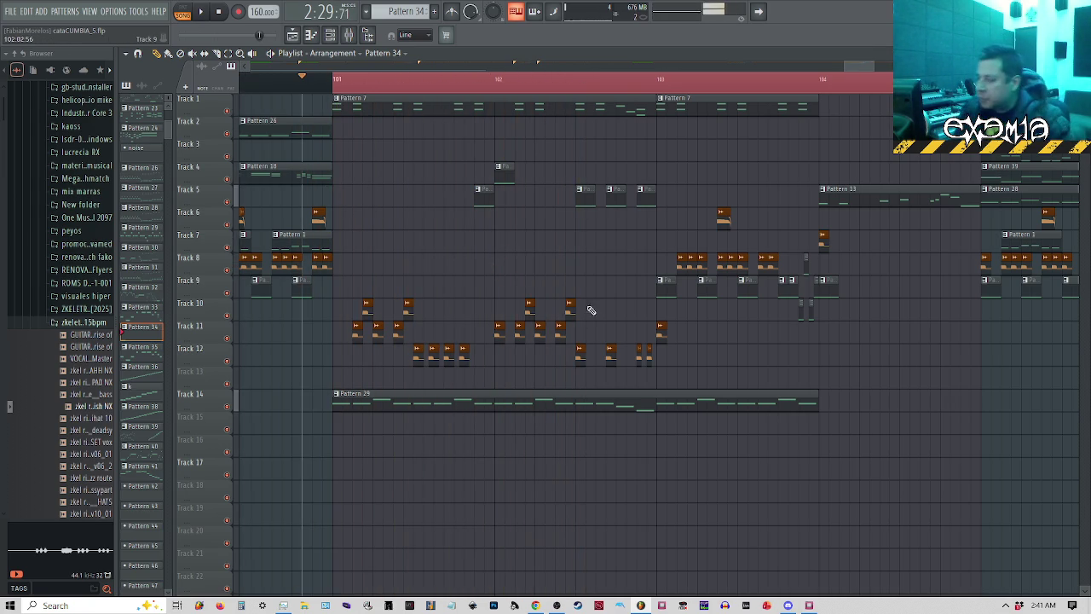
left_click(809, 606)
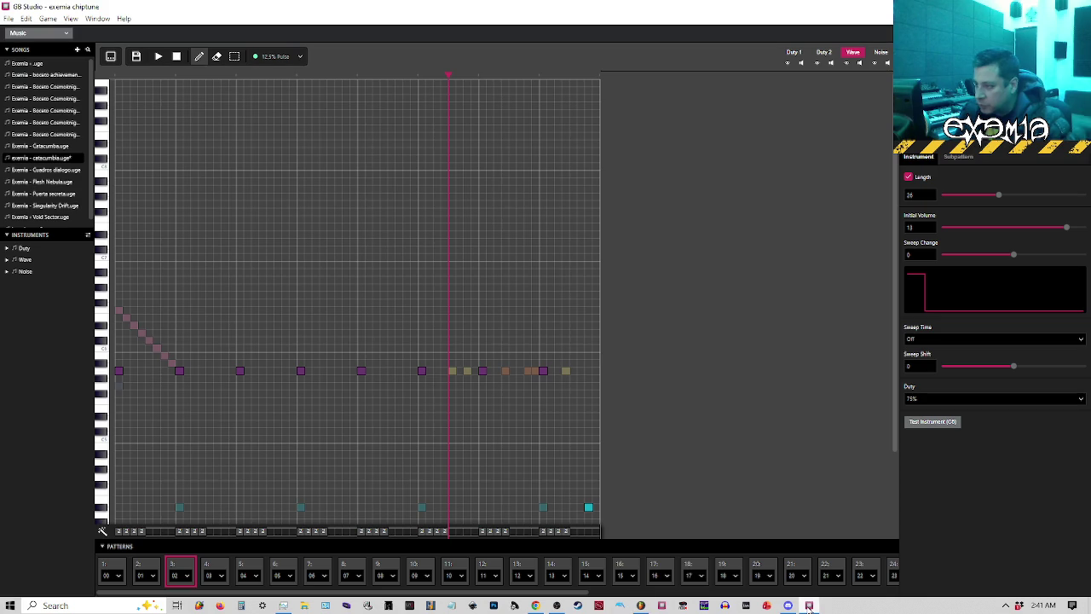
Audition the current and fourth patterns, then display pattern 01, the second order entry.
key("space")
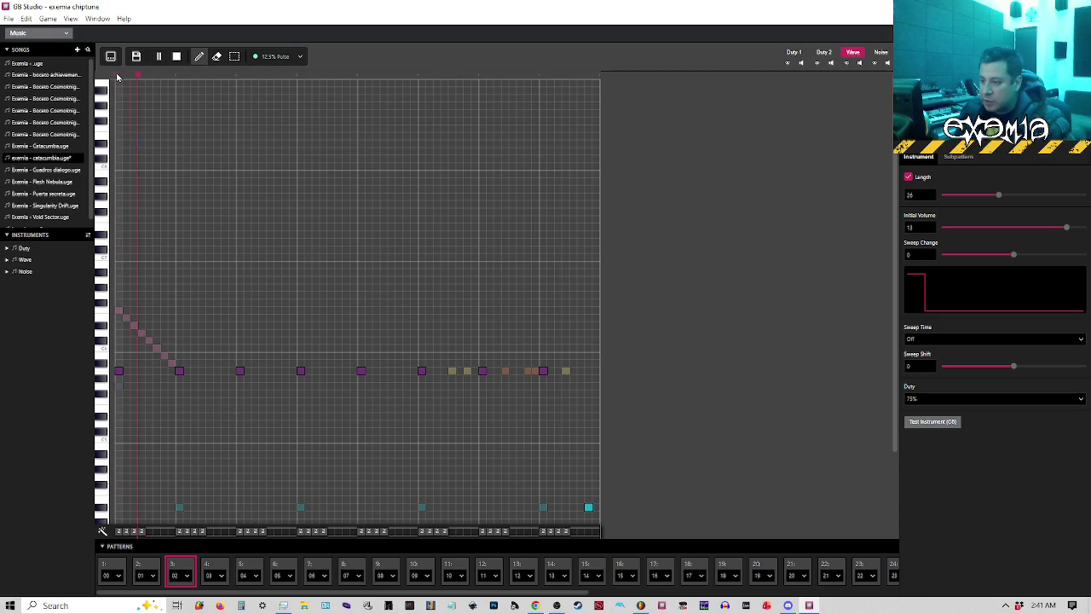
key("space")
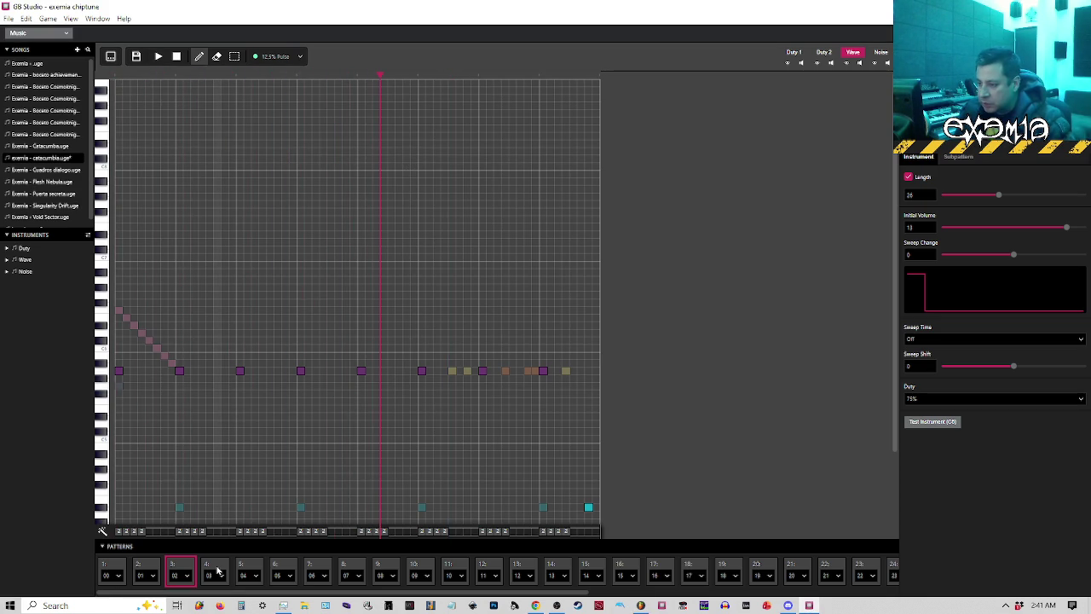
left_click(215, 569)
key("space")
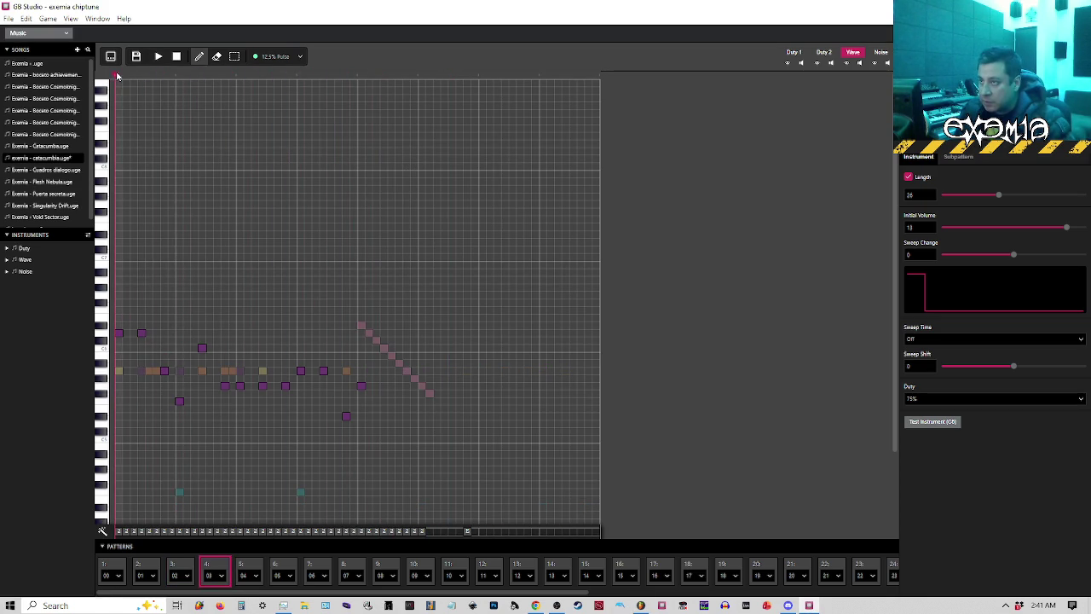
left_click(146, 570)
key("space")
scroll(243, 338, "down", 3)
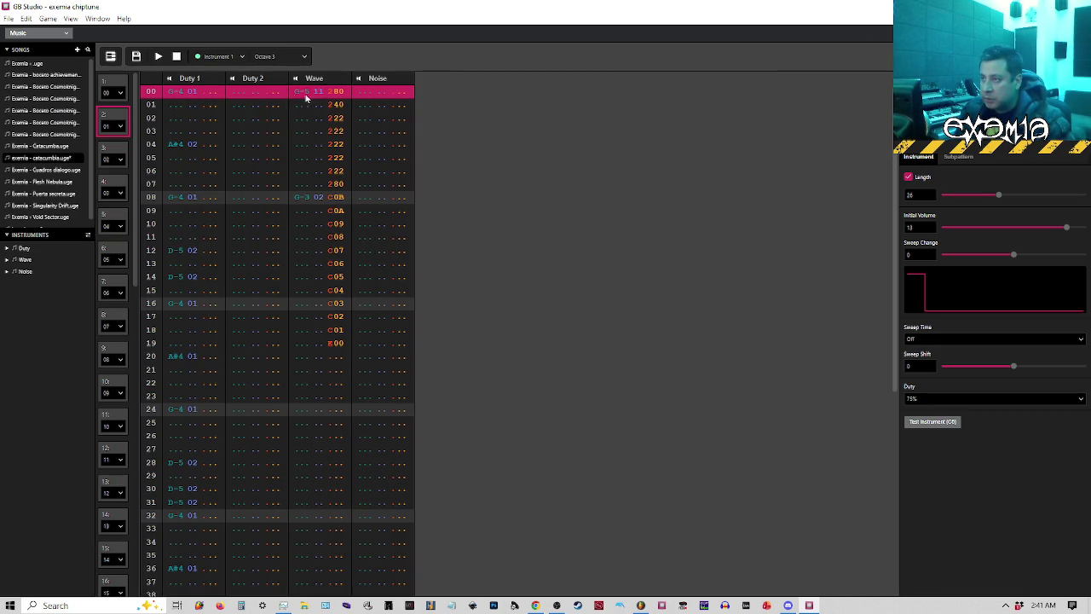
Copy pattern 01's Wave part, rows 00–19, into row 00 of the last pattern, entry 37.
left_click_drag(303, 92, 344, 302)
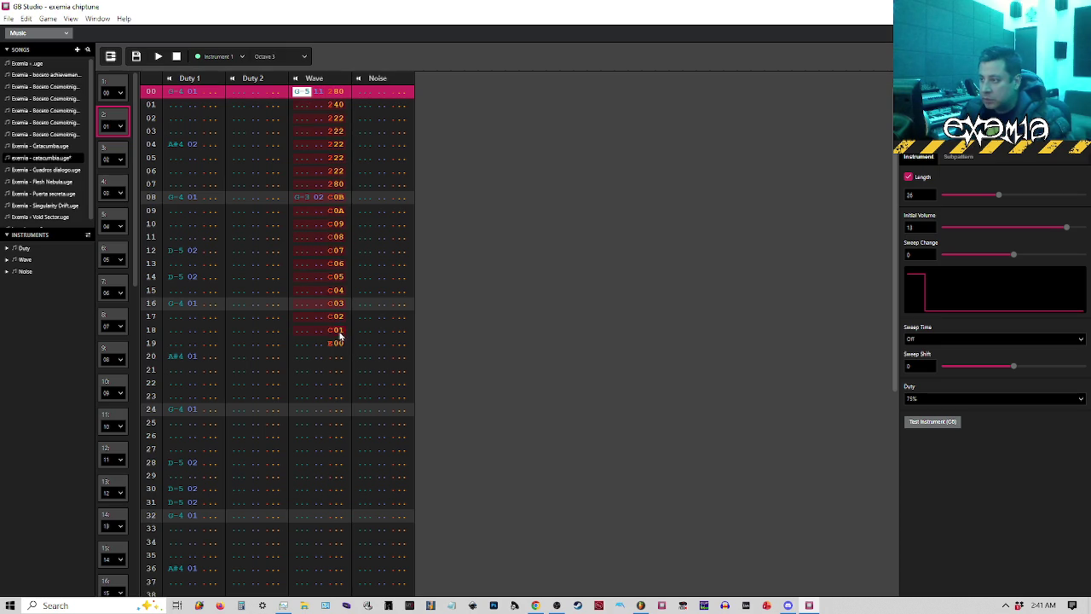
left_click_drag(135, 221, 154, 542)
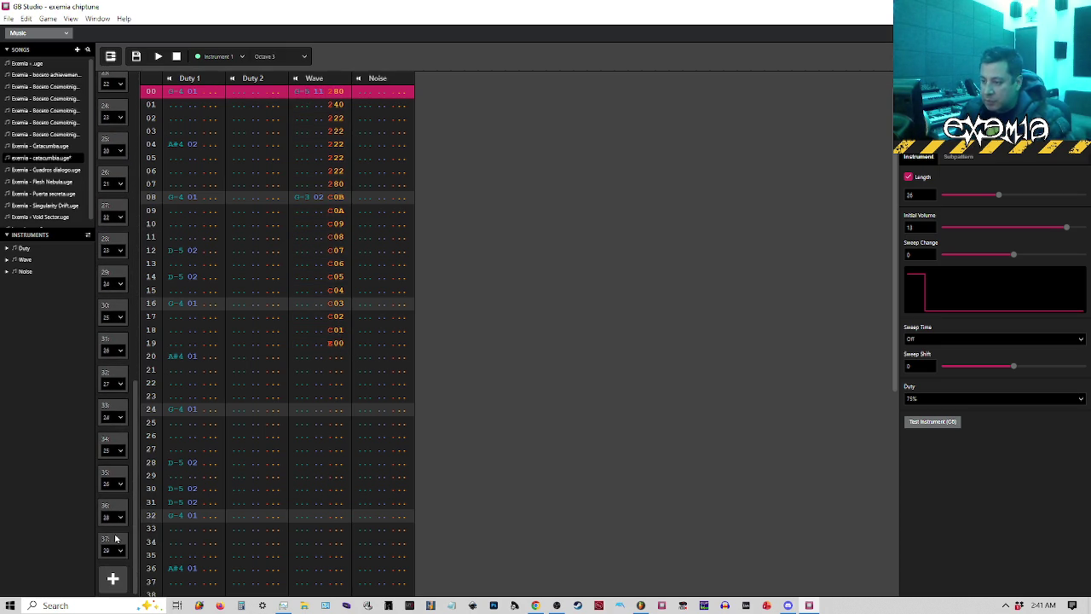
left_click(116, 538)
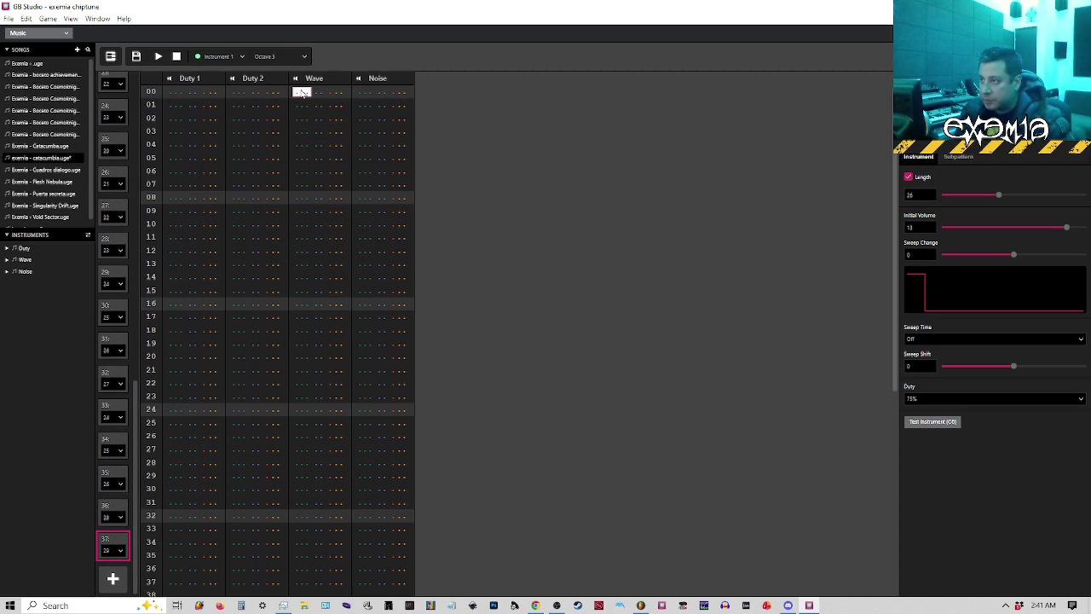
key("ctrl+v")
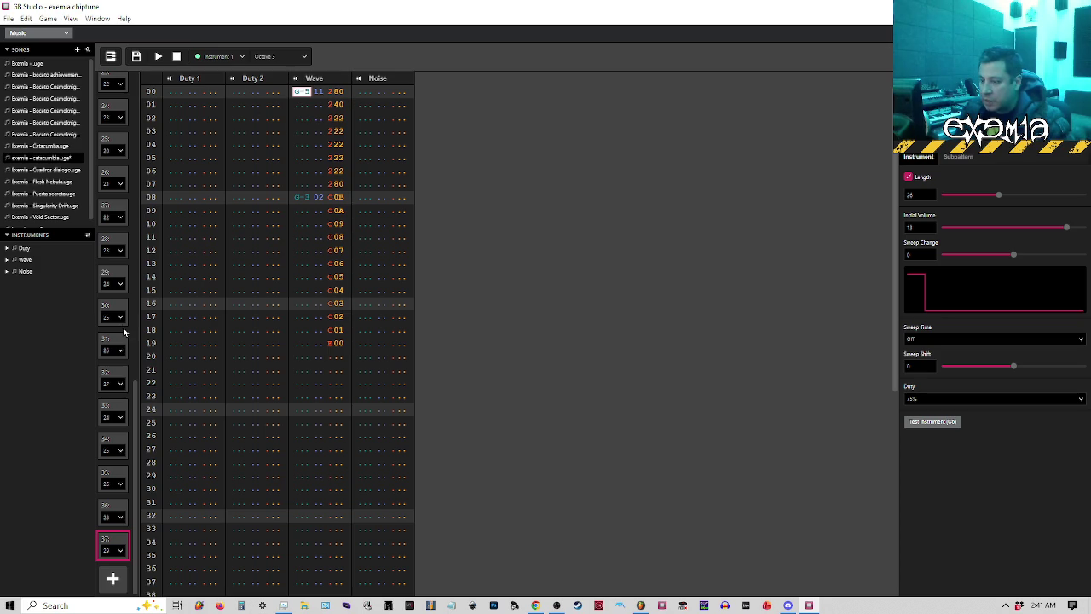
Compare against the first order entry, then enter G-4 notes at row 00 of the Duty channels.
left_click_drag(133, 398, 138, 81)
left_click(116, 83)
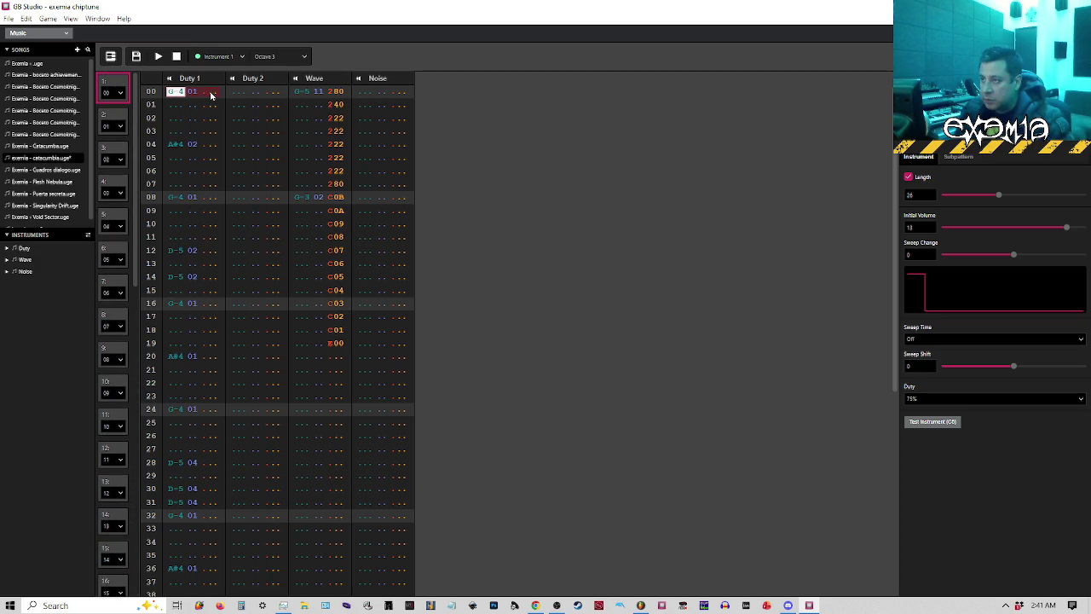
left_click_drag(134, 291, 134, 587)
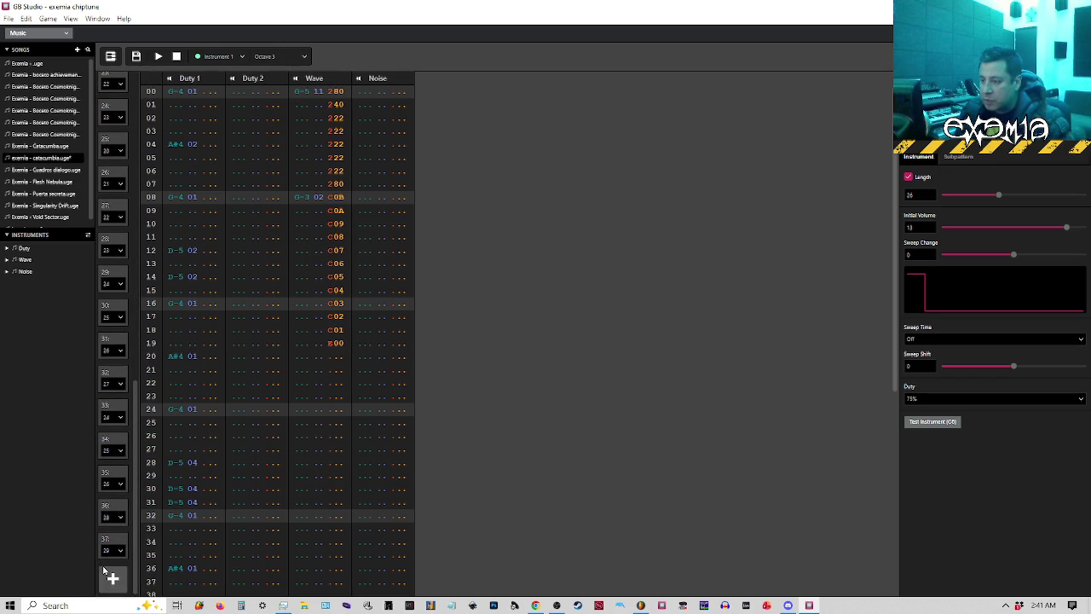
left_click(113, 546)
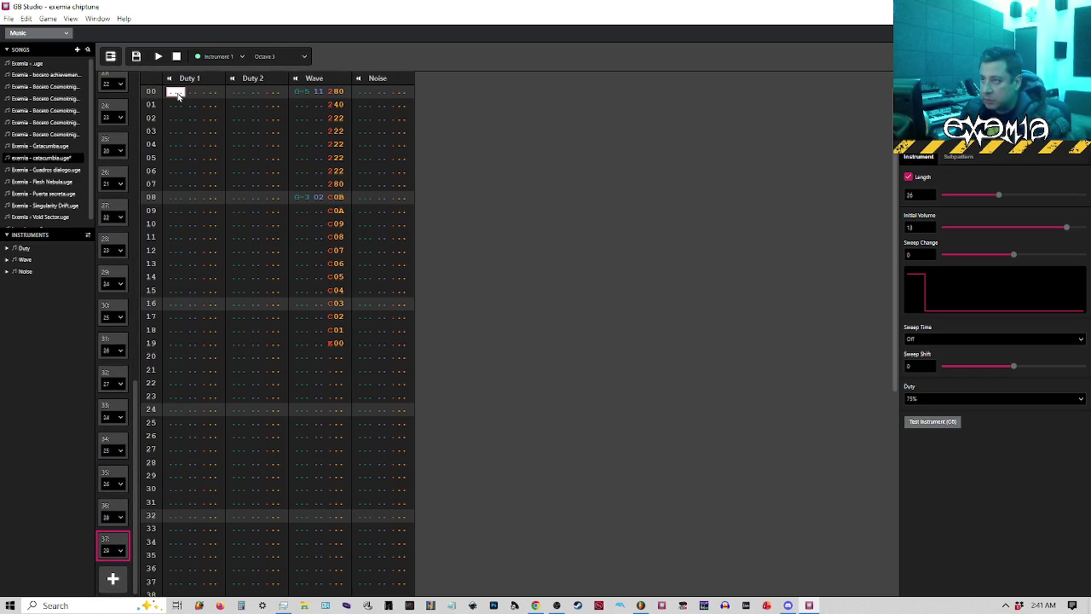
left_click(237, 93)
key("t")
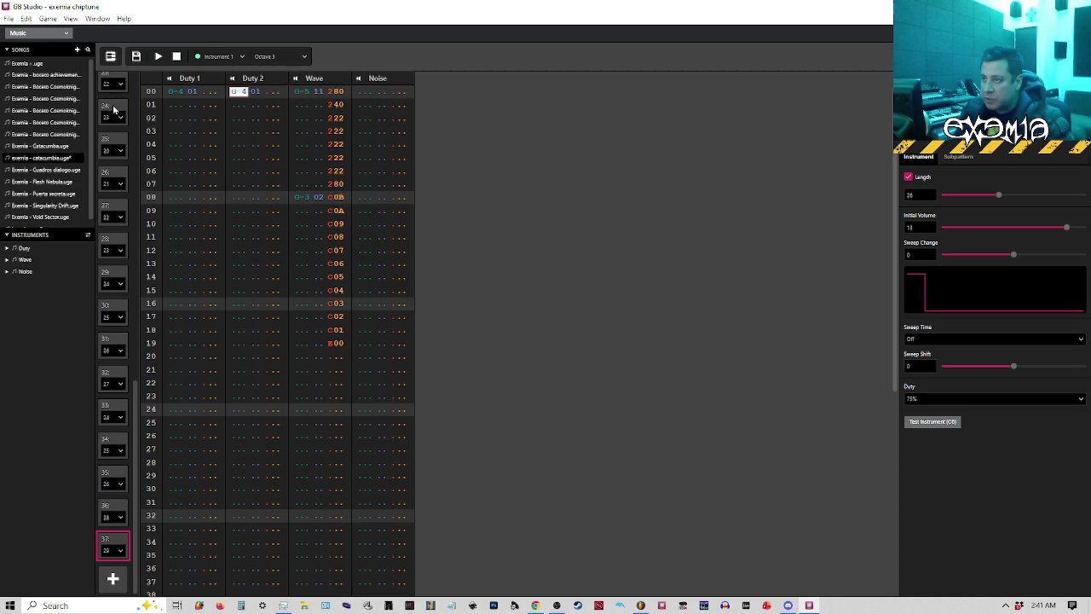
scroll(113, 109, "up", 10)
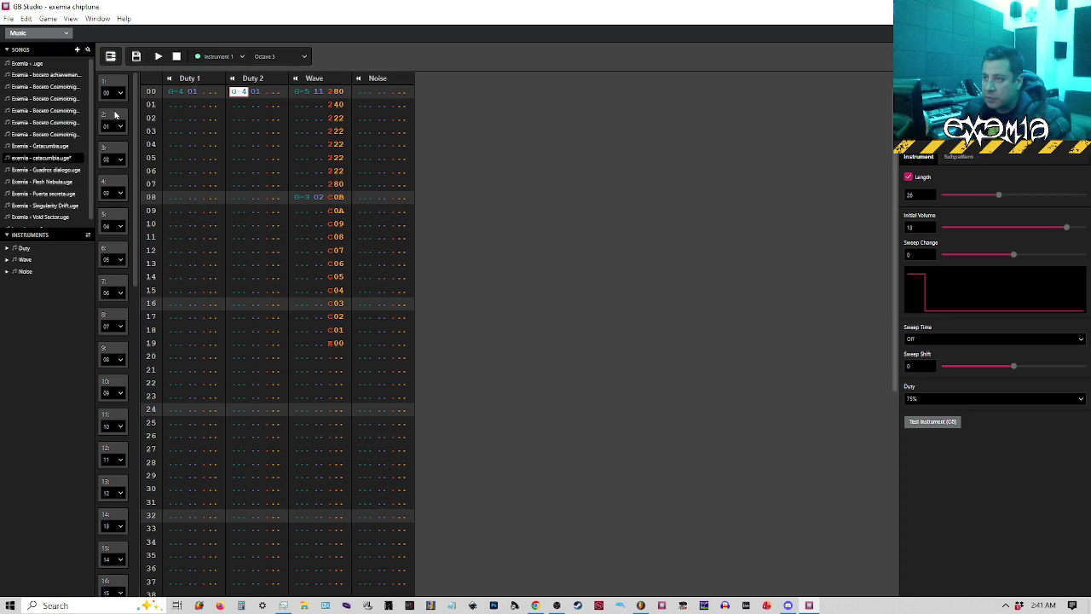
Review patterns 01 and 02 by playing the song in piano-roll view.
left_click(115, 114)
left_click(107, 149)
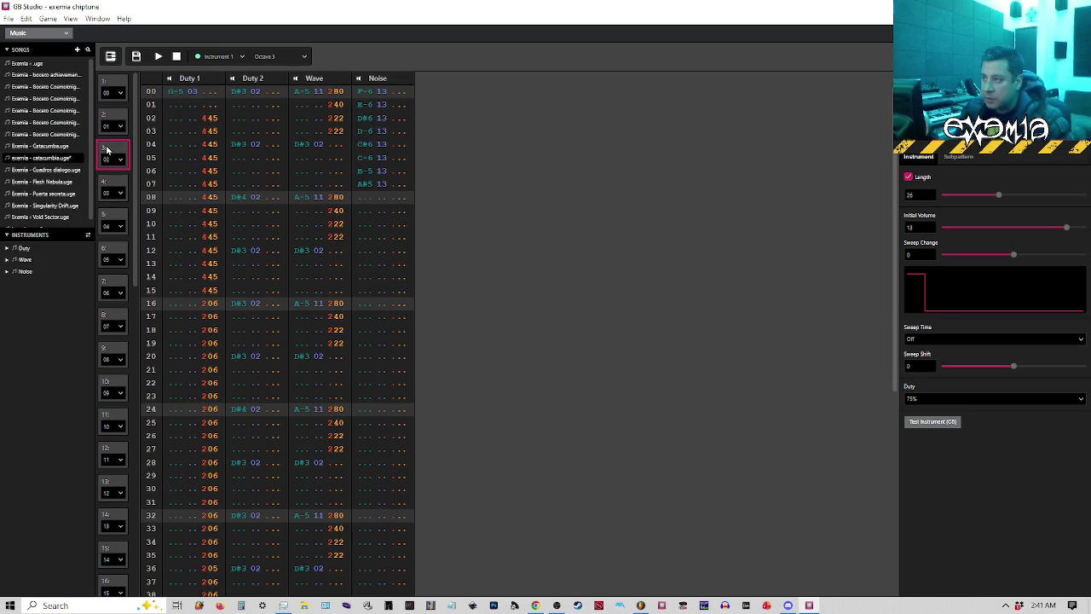
left_click(112, 56)
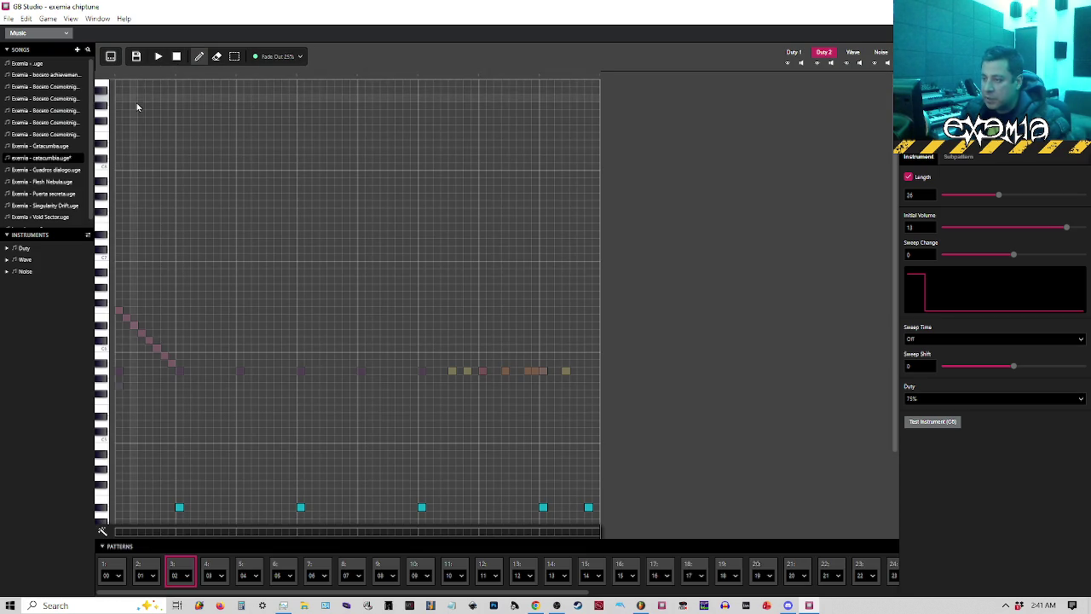
key("space")
key("space")
left_click(853, 52)
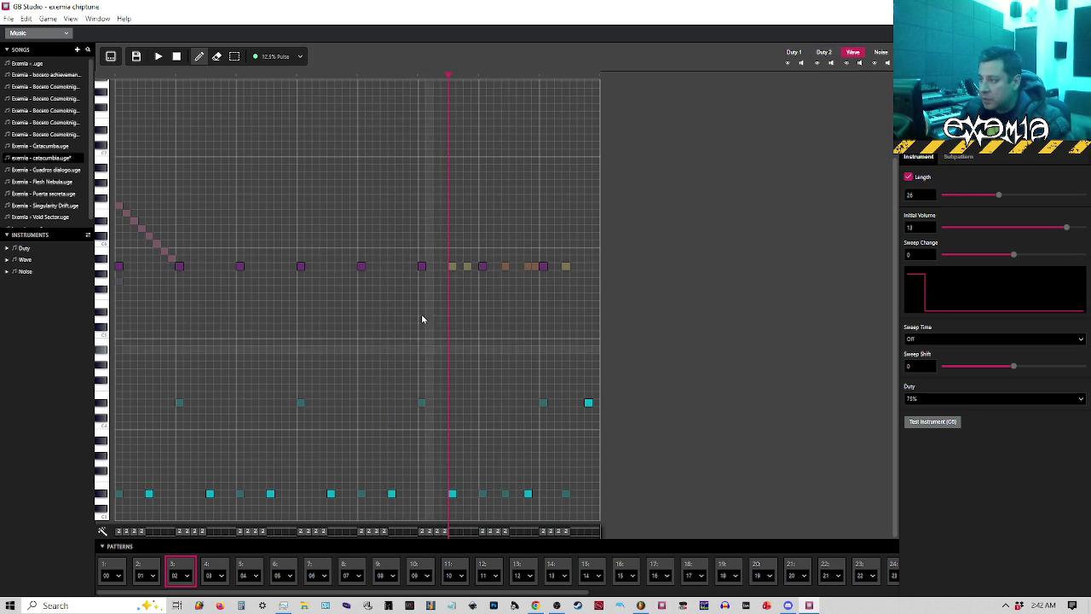
key("Tab")
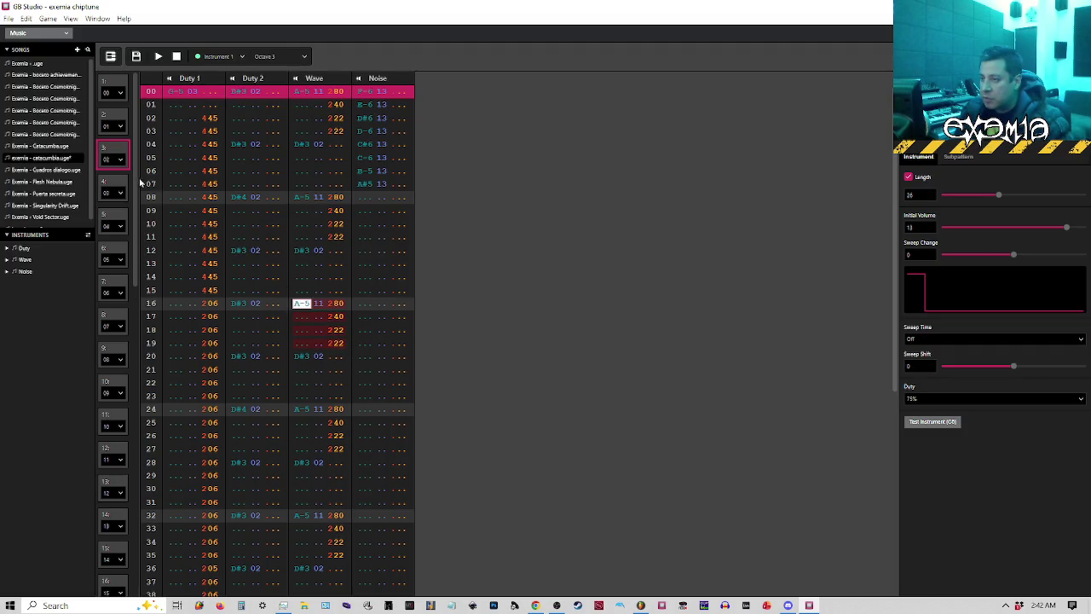
Open the last pattern in the sequence and play it in the piano roll.
left_click_drag(135, 159, 143, 532)
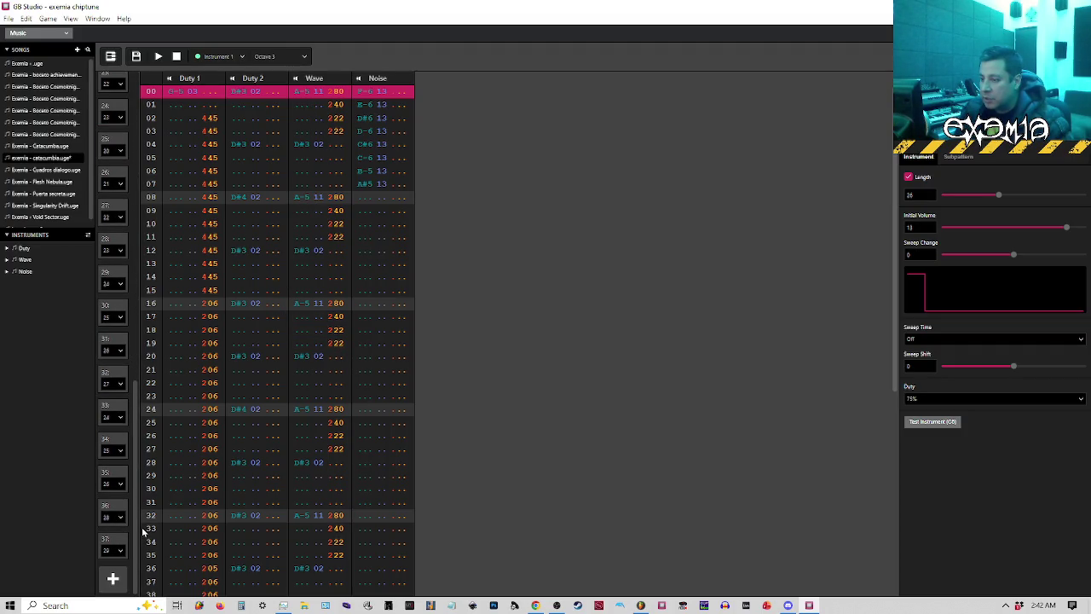
left_click(118, 542)
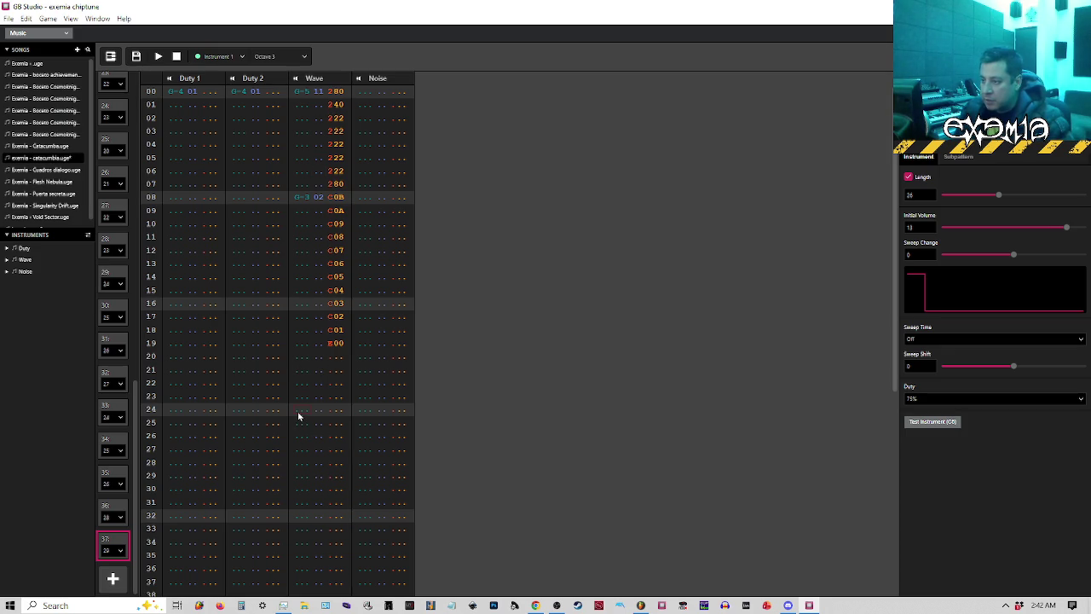
left_click(111, 57)
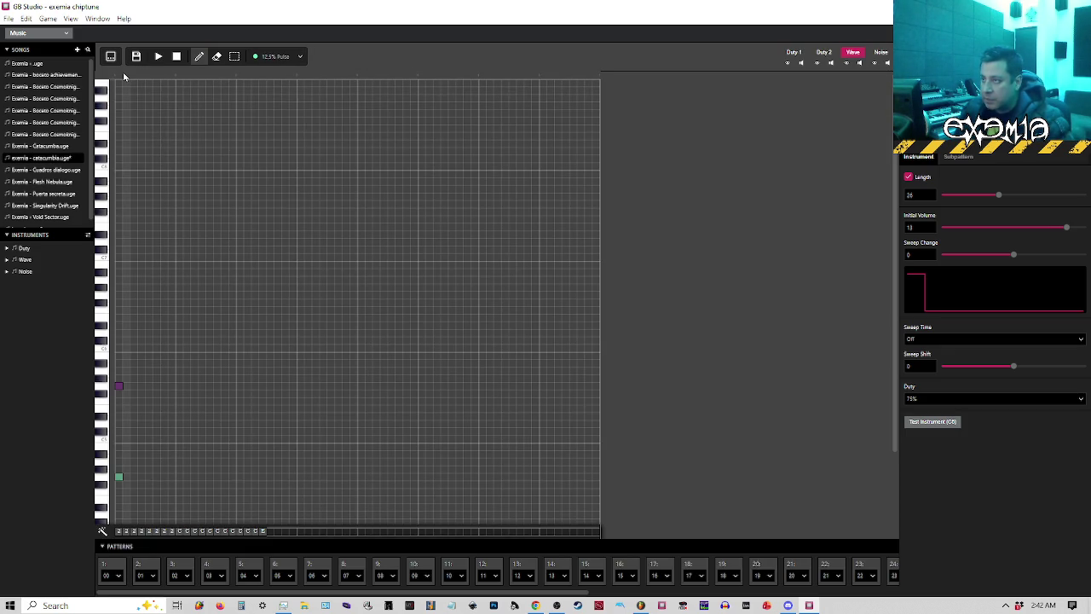
key("space")
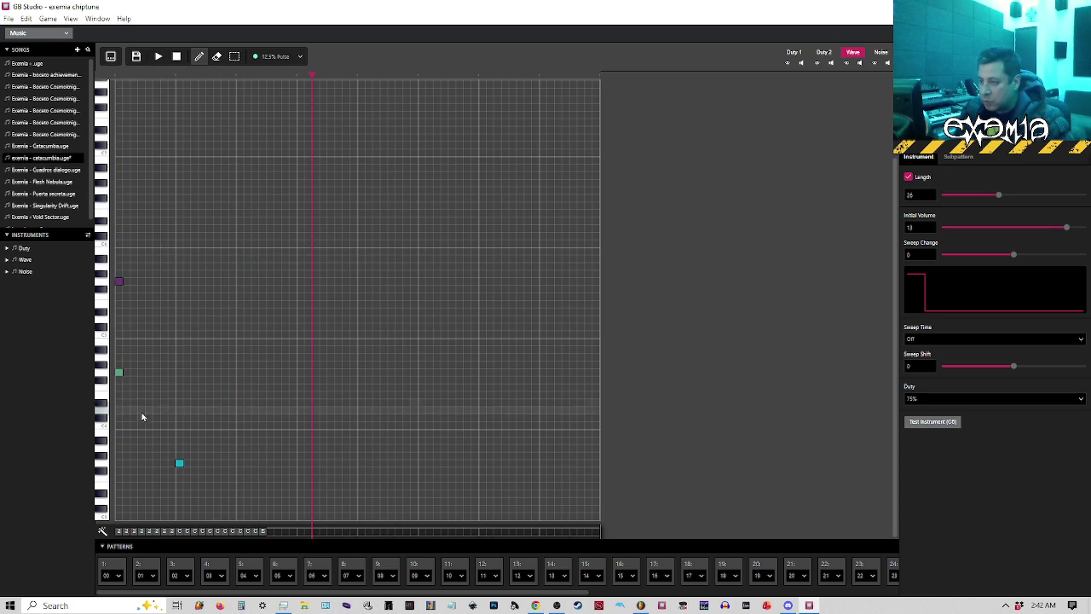
key("space")
key("space")
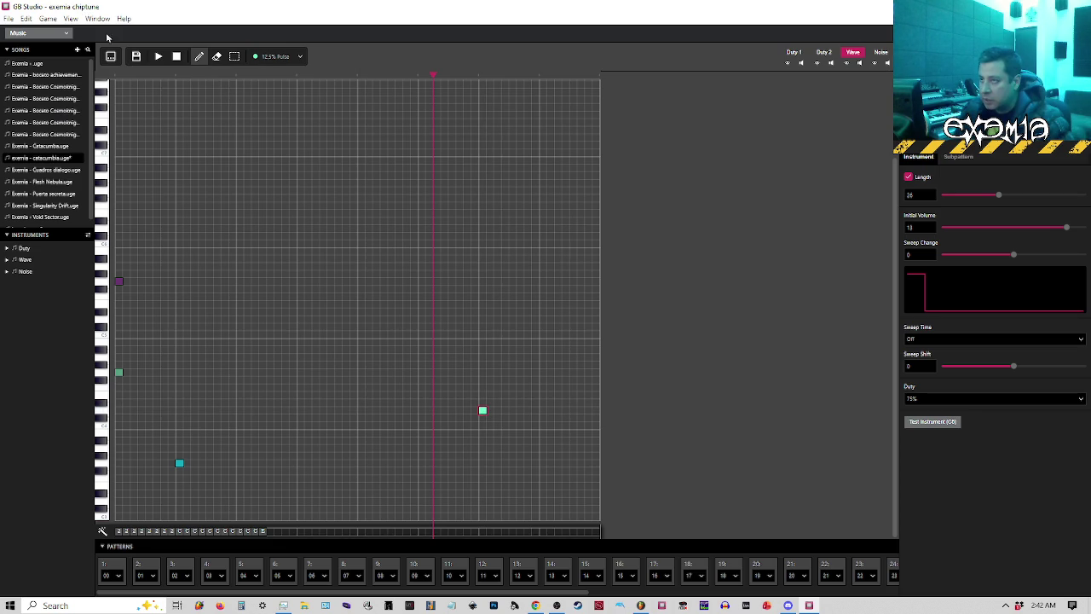
Add A-5 Wave notes with effects at rows 48 and 52, then stop and rewind.
left_click(111, 59)
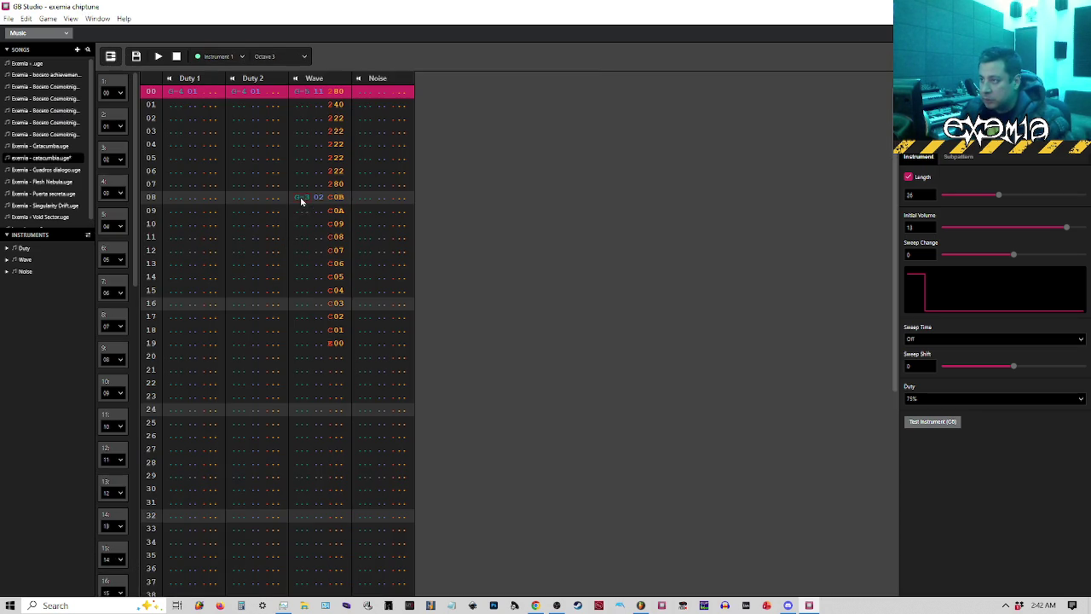
scroll(301, 201, "down", 5)
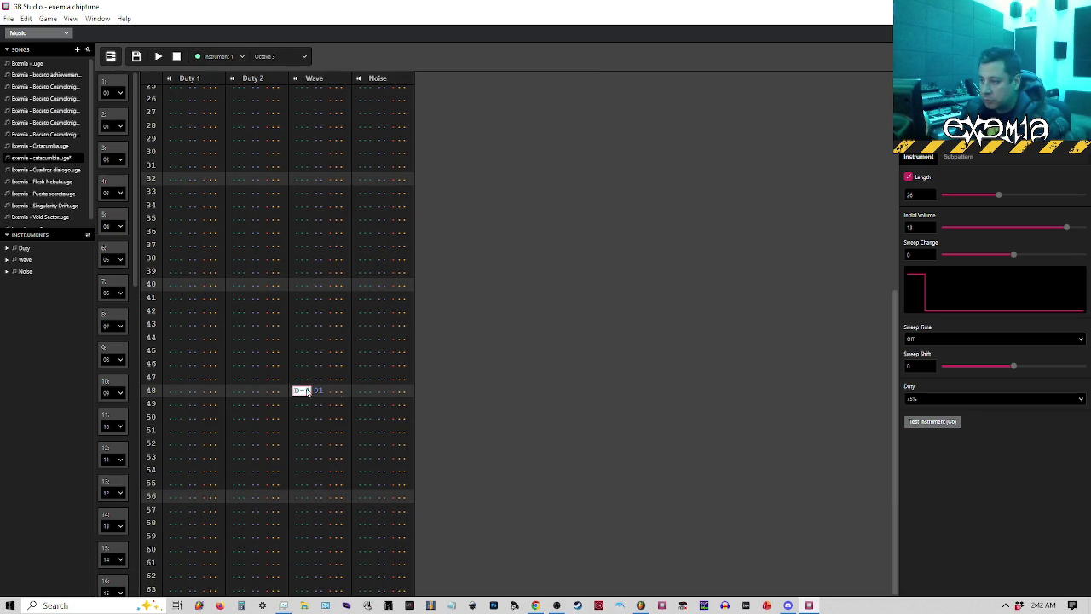
left_click(299, 445)
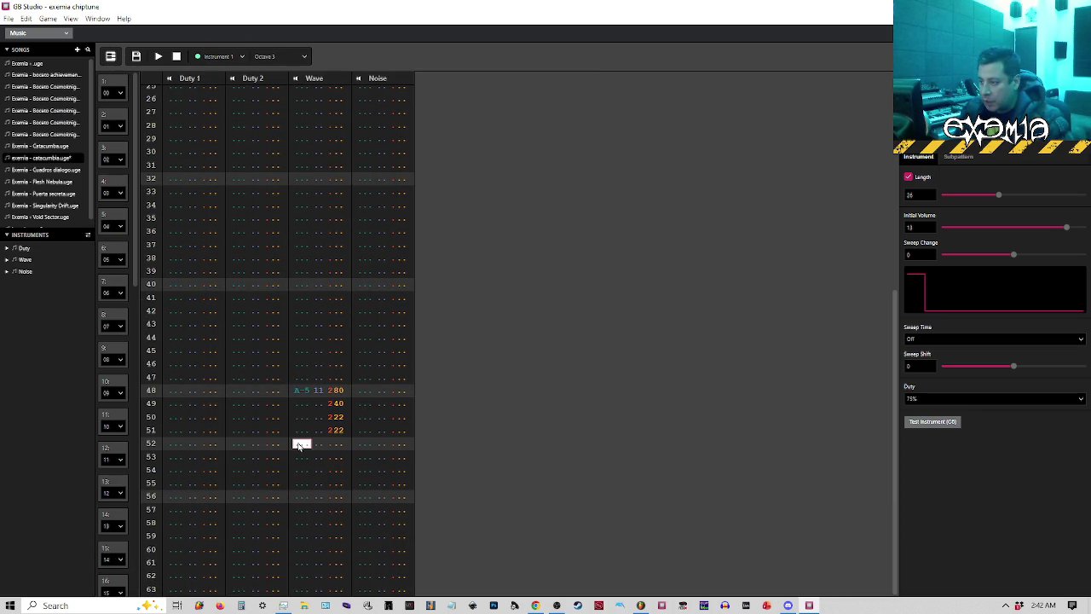
left_click(111, 59)
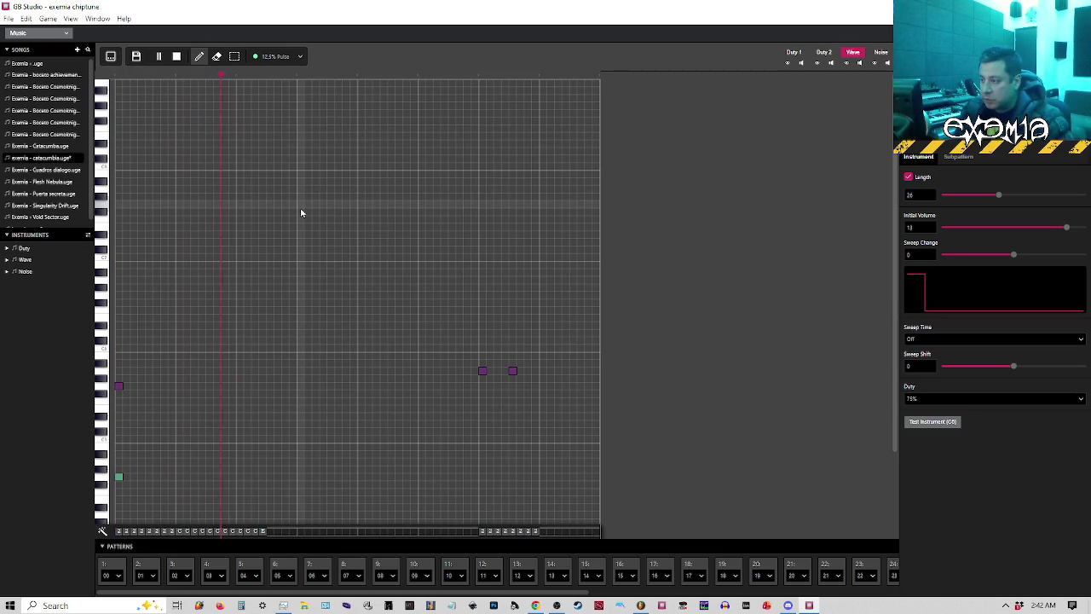
key("space")
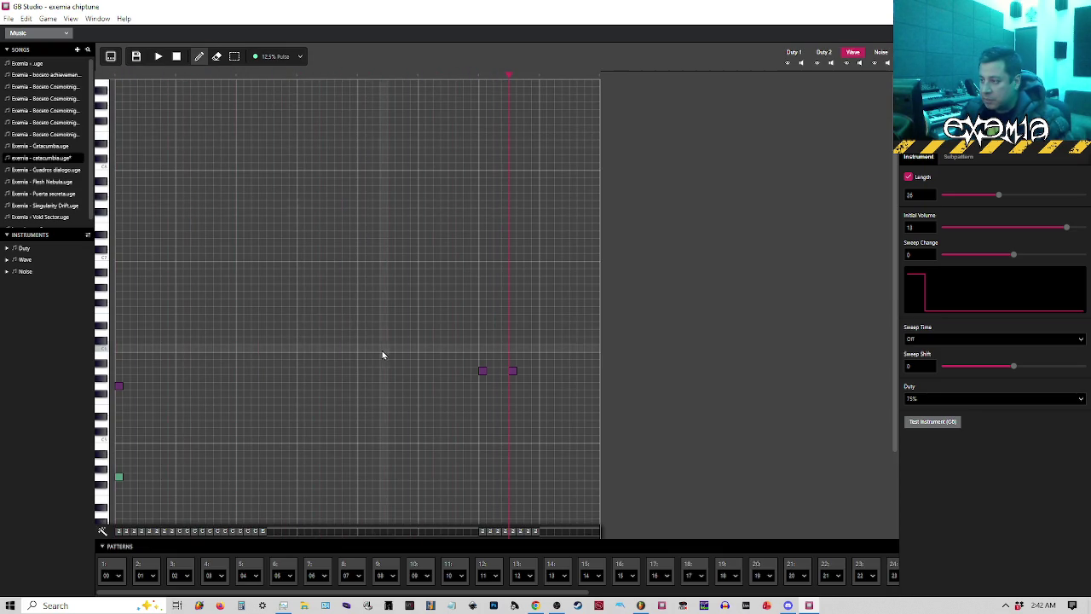
left_click(176, 56)
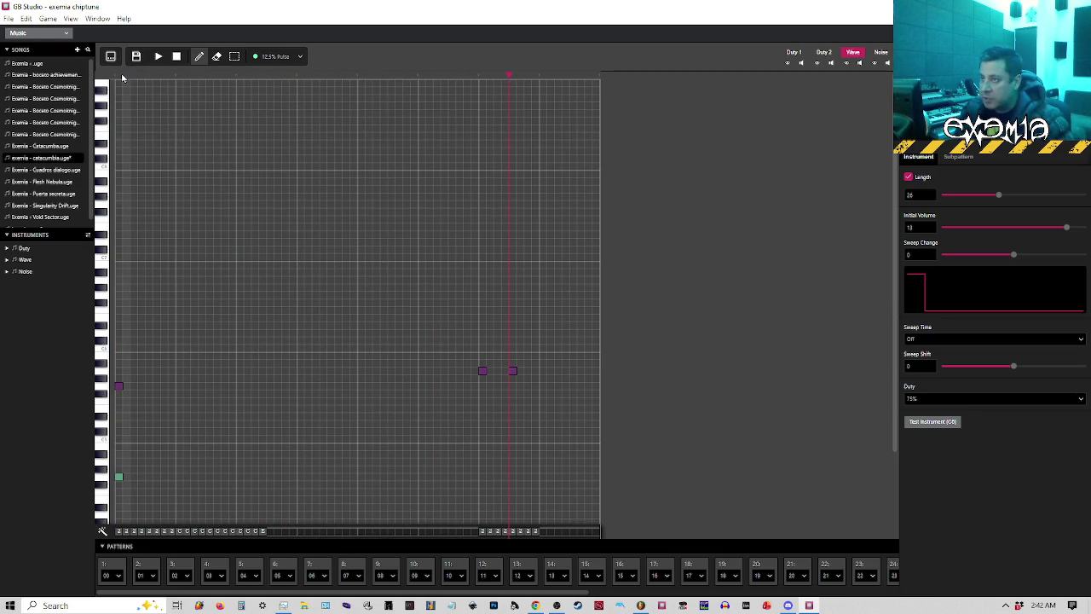
Browse patterns 01 and 02 and choose 25% Pulse as the drawing instrument.
left_click(145, 566)
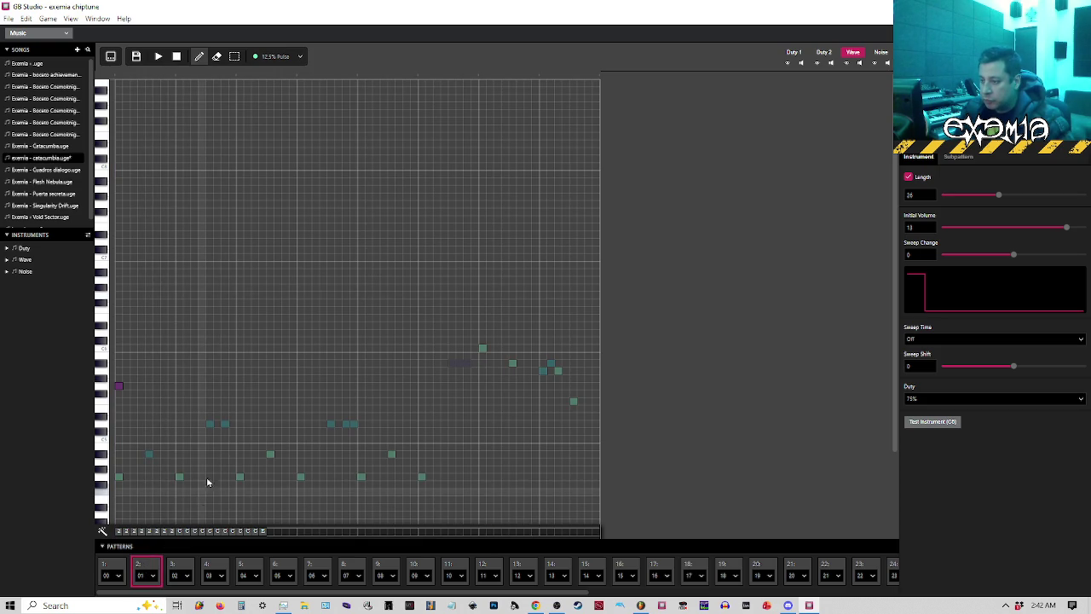
scroll(349, 273, "down", 3)
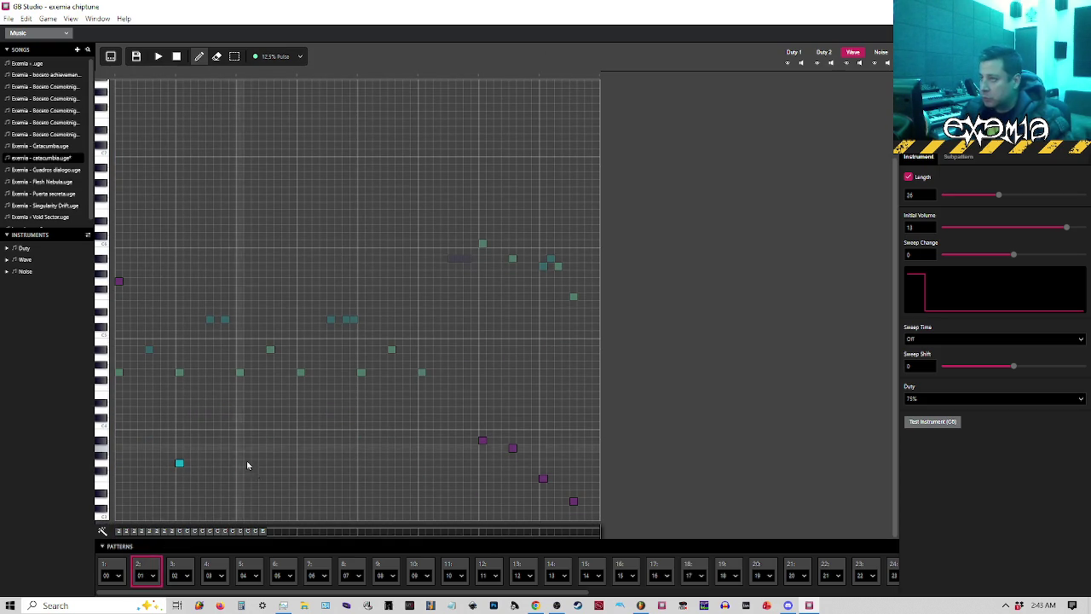
left_click(180, 569)
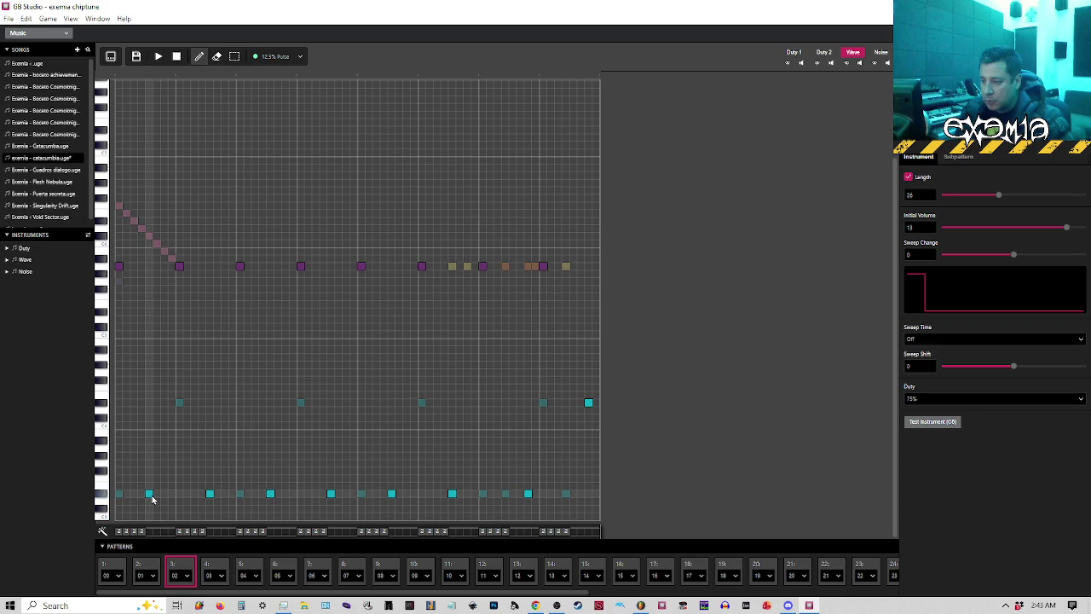
left_click(275, 57)
left_click(240, 89)
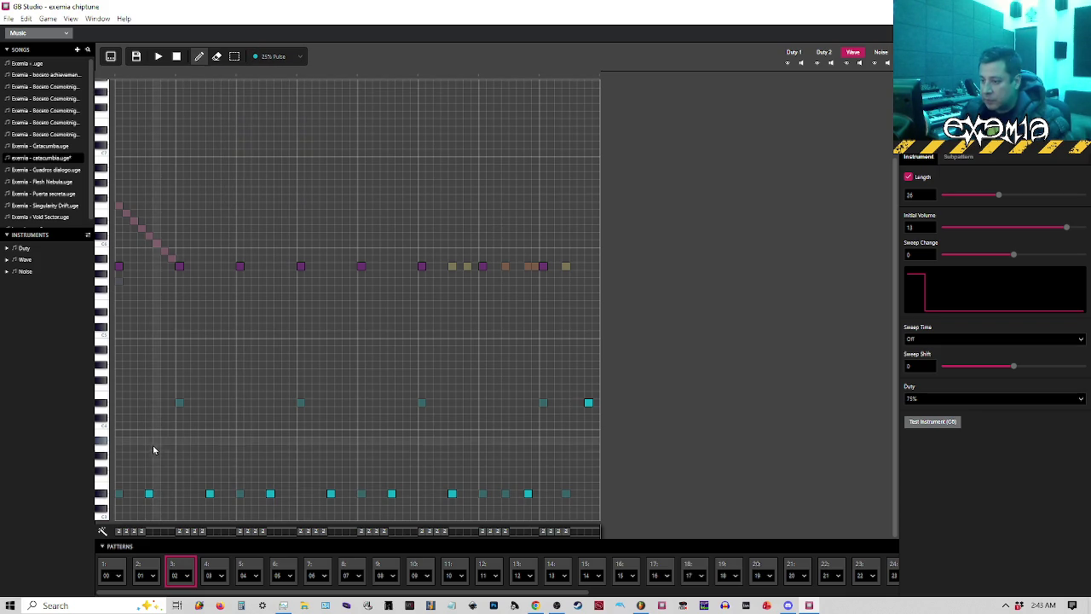
Open the final order slot, entry 37 (pattern 29), and play it.
left_click_drag(566, 598, 875, 598)
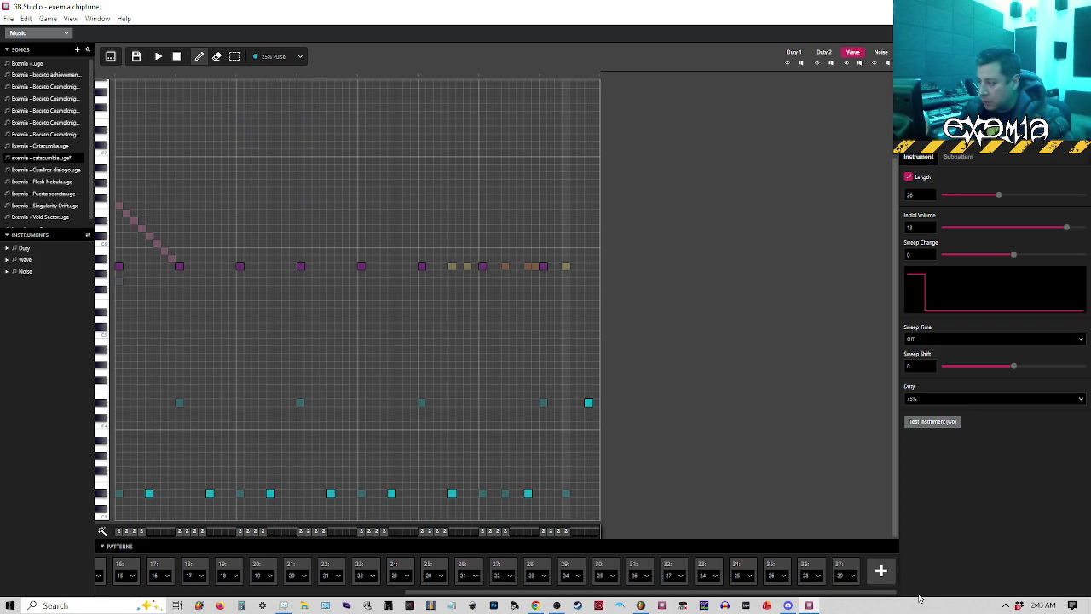
left_click(844, 570)
key("space")
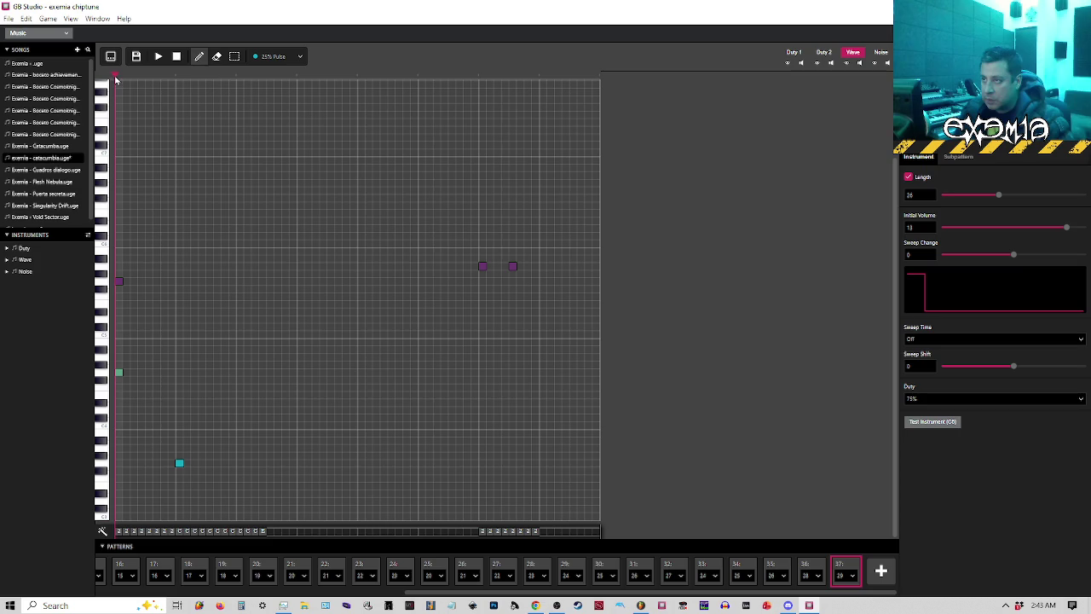
Lower one cyan note two steps, shift another later, and add three low 25% Pulse notes.
key("space")
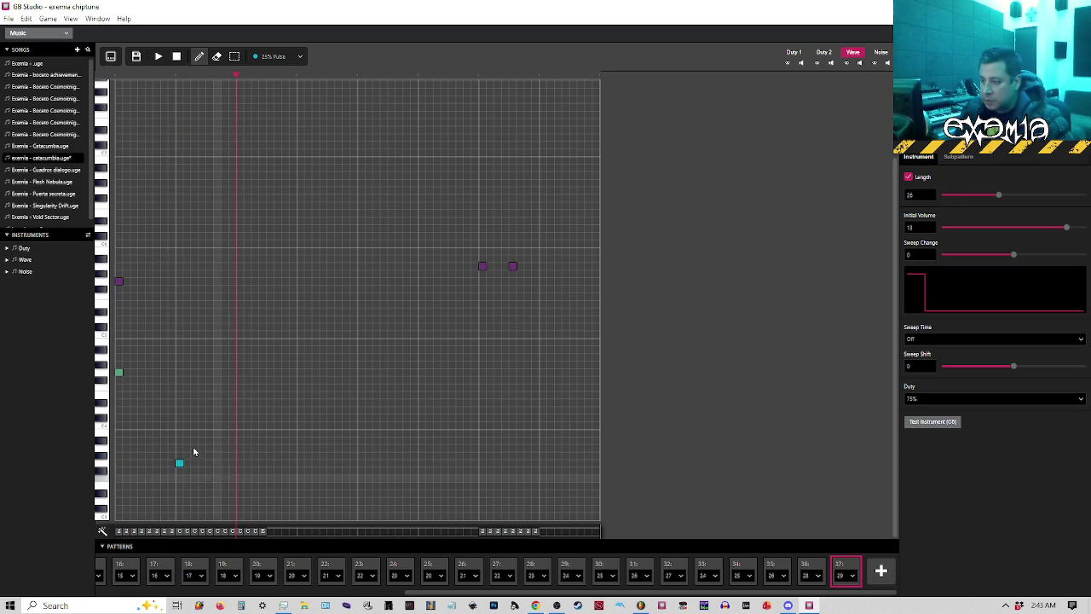
key("space")
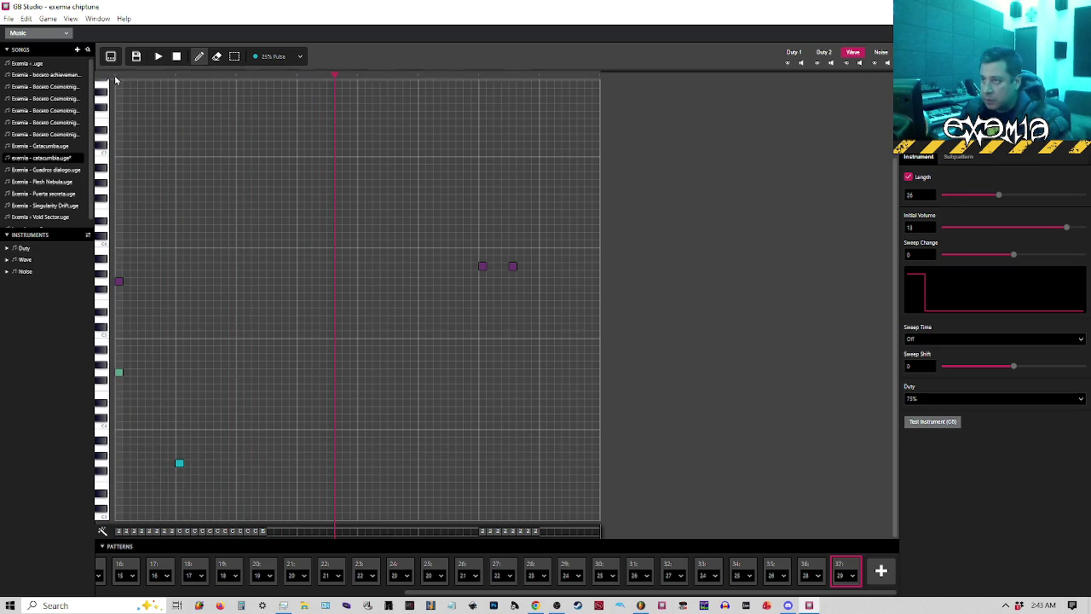
key("space")
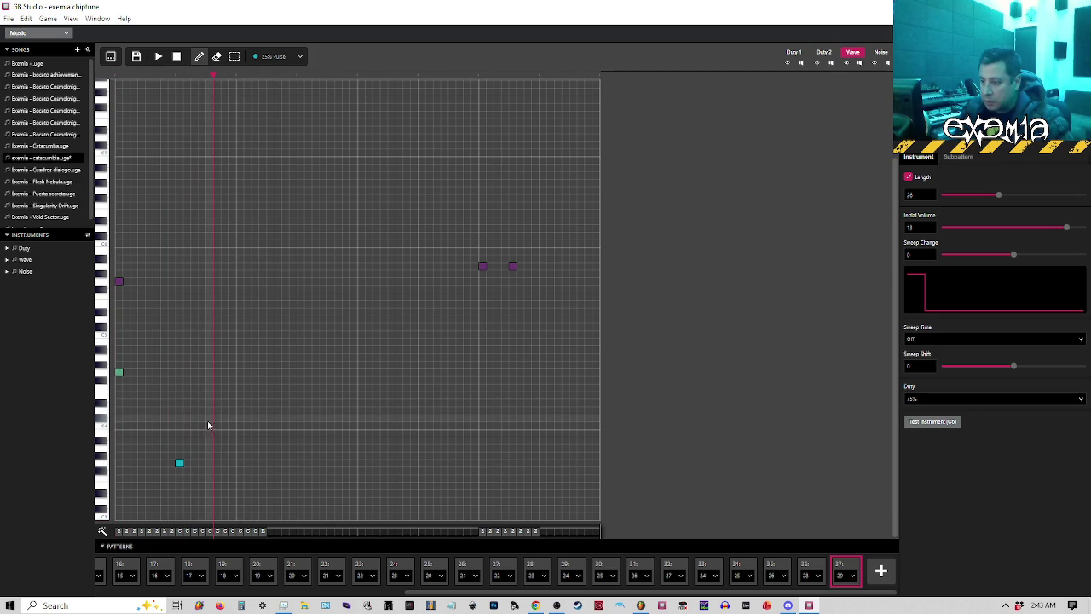
left_click_drag(203, 431, 204, 445)
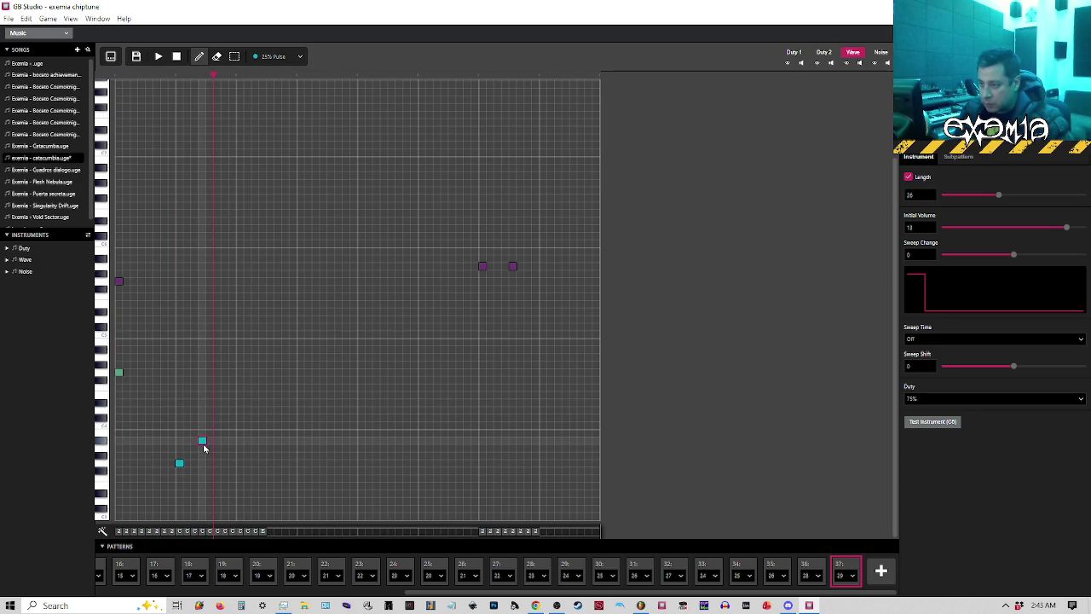
left_click(218, 464)
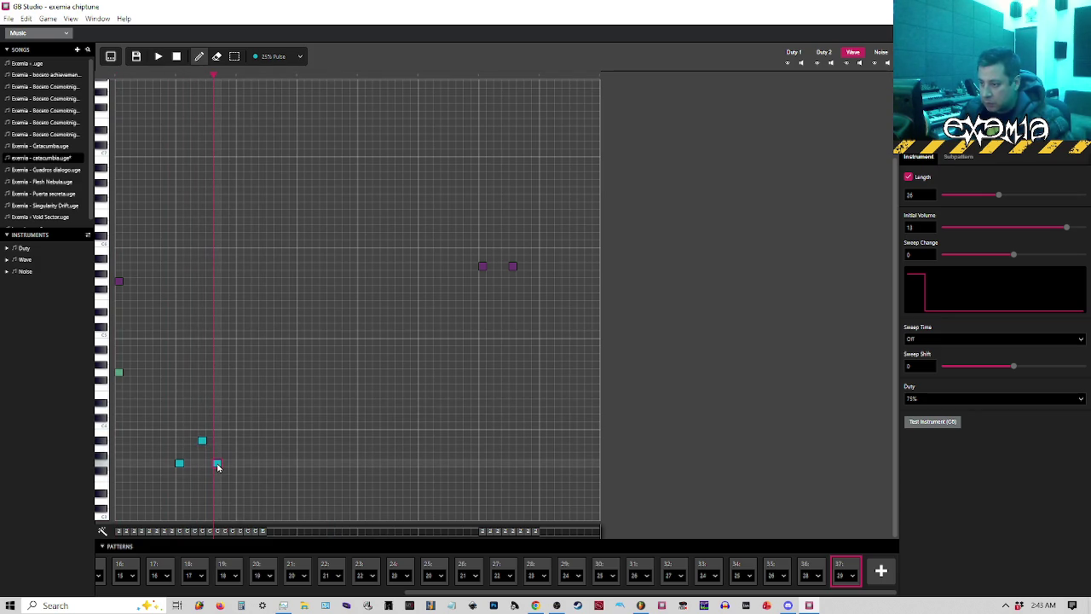
left_click(195, 463)
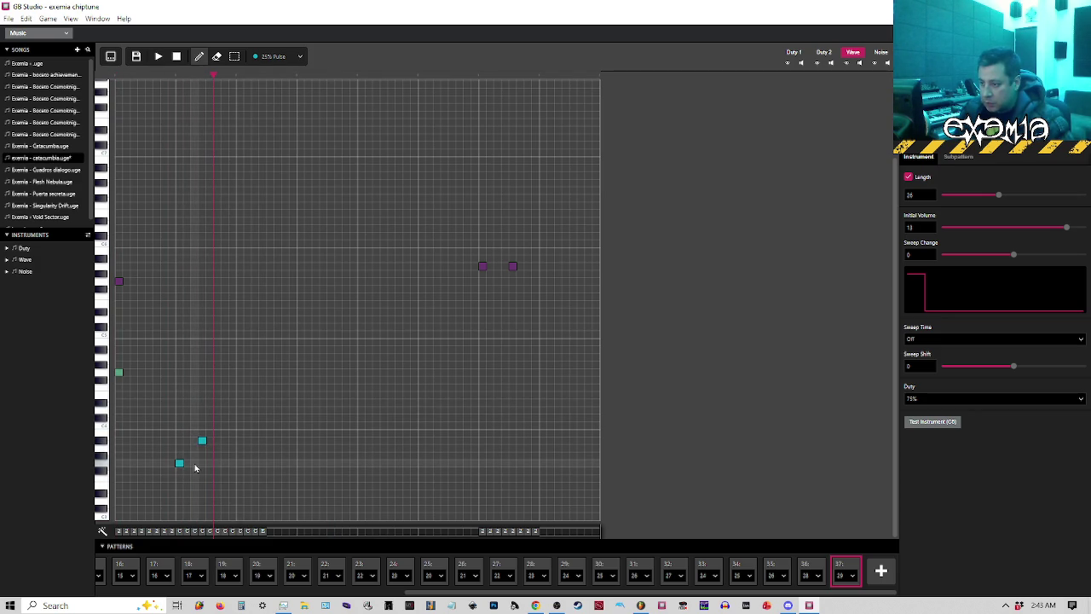
left_click_drag(203, 441, 210, 441)
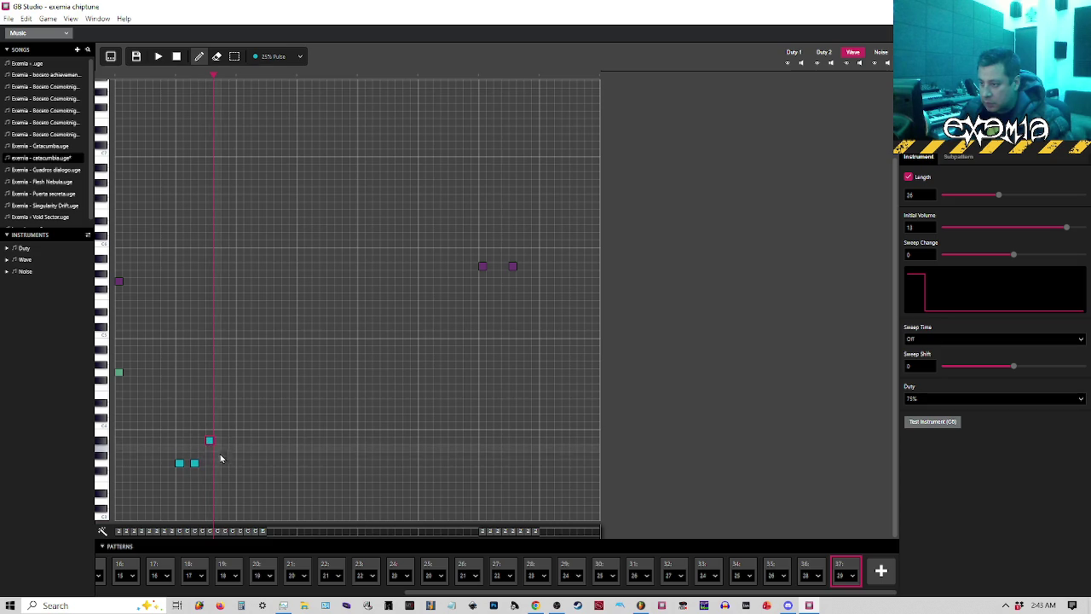
left_click(224, 465)
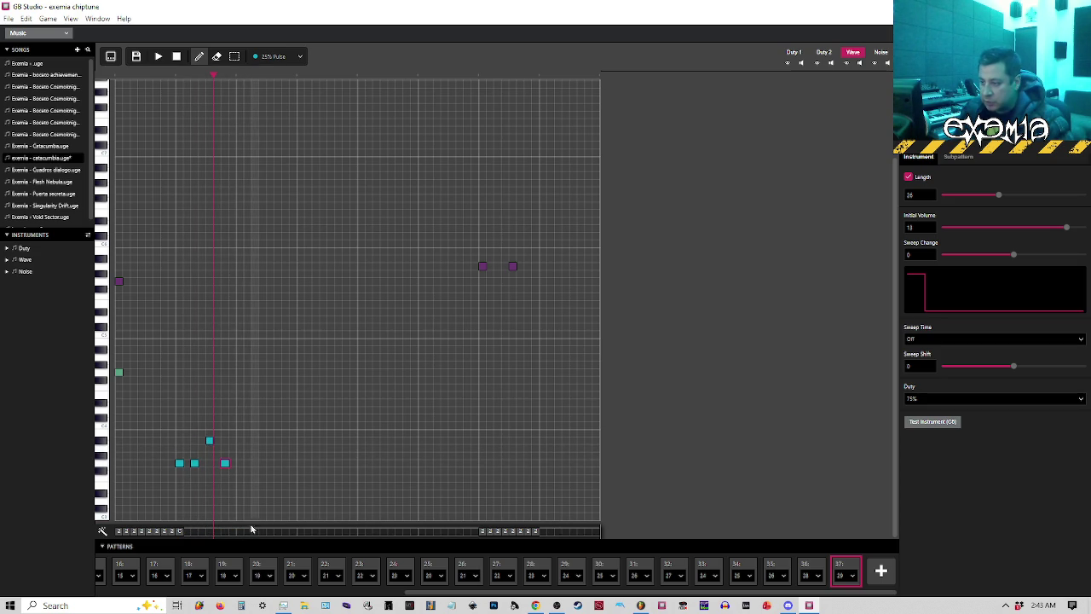
Remove a cyan note, reposition two others, add three more, and shrink the window.
key("space")
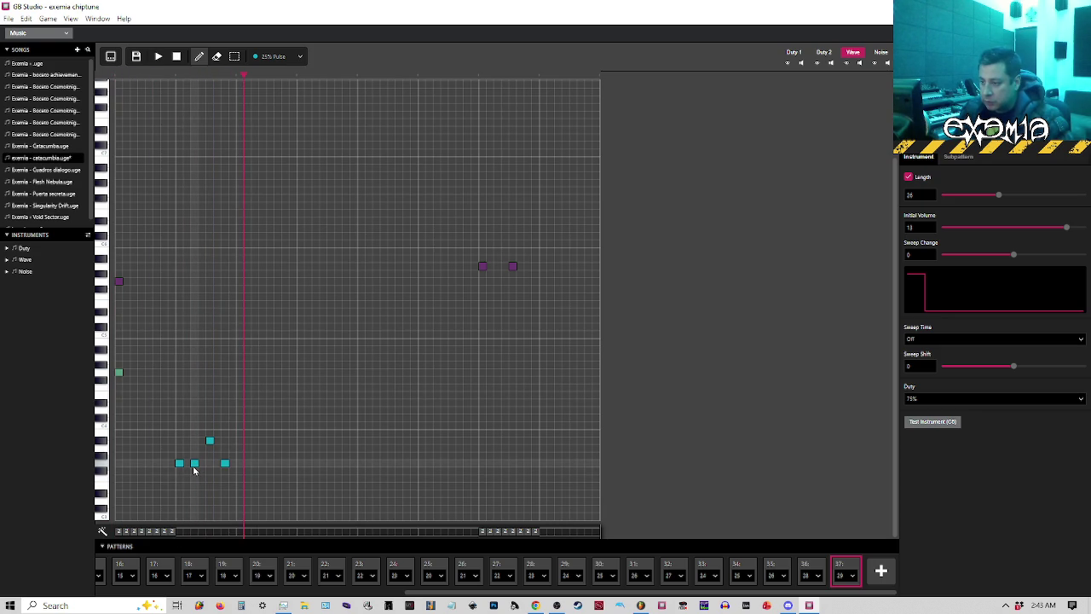
left_click(194, 464)
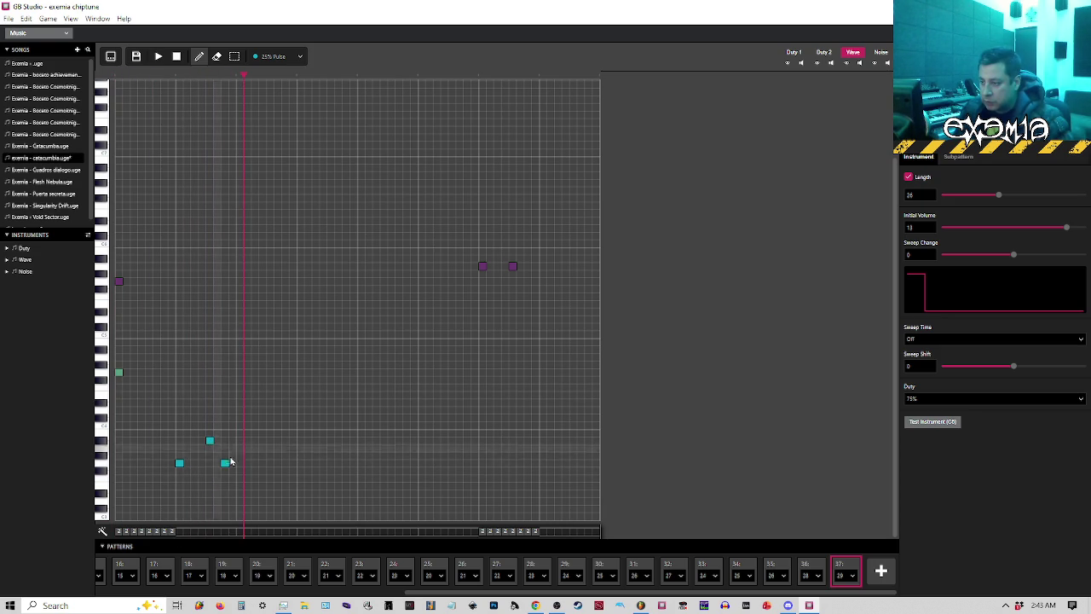
left_click_drag(224, 465, 241, 463)
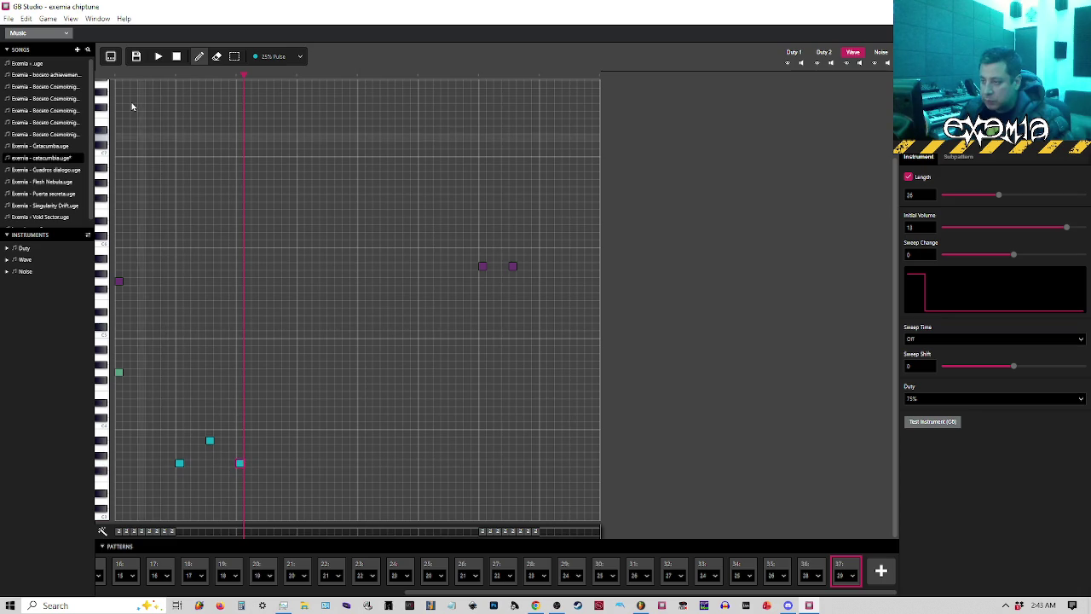
mouse_move(179, 463)
left_mouse_down()
mouse_move(181, 442)
mouse_move(212, 466)
left_mouse_up()
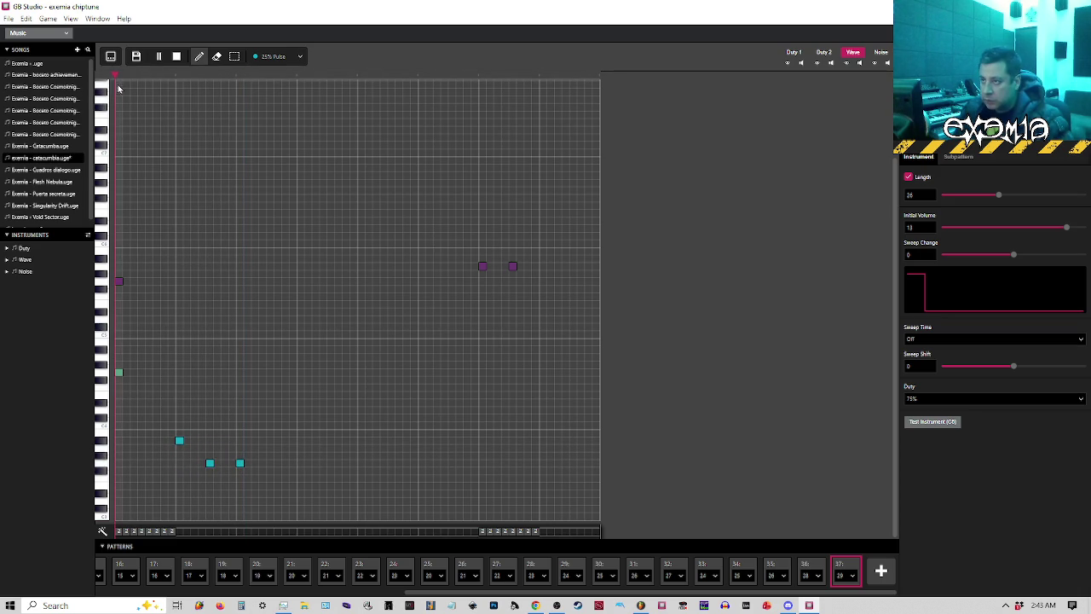
key("space")
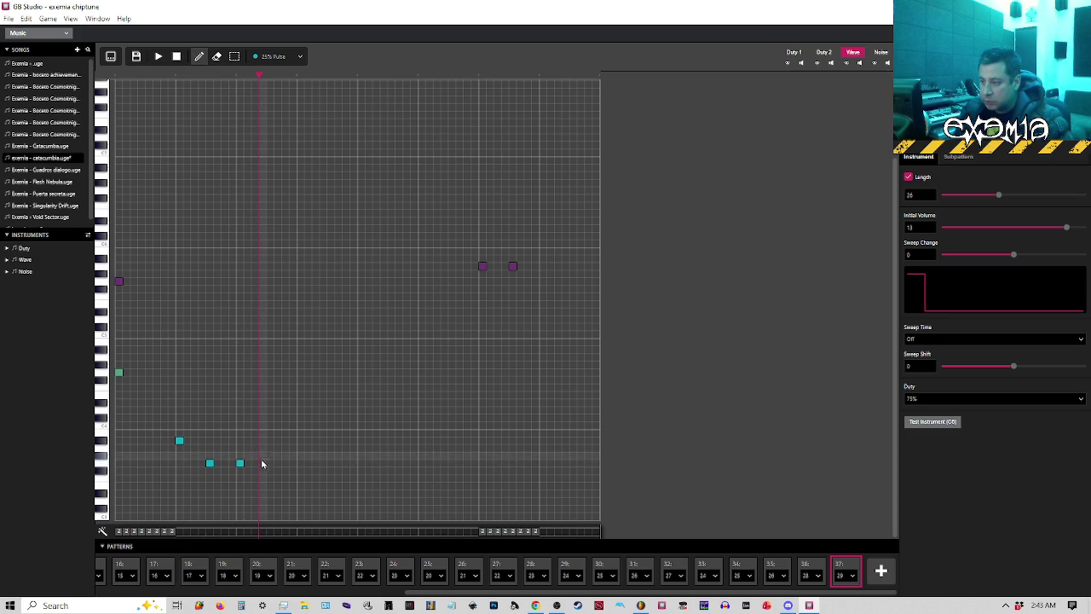
left_click(270, 463)
left_click(300, 441)
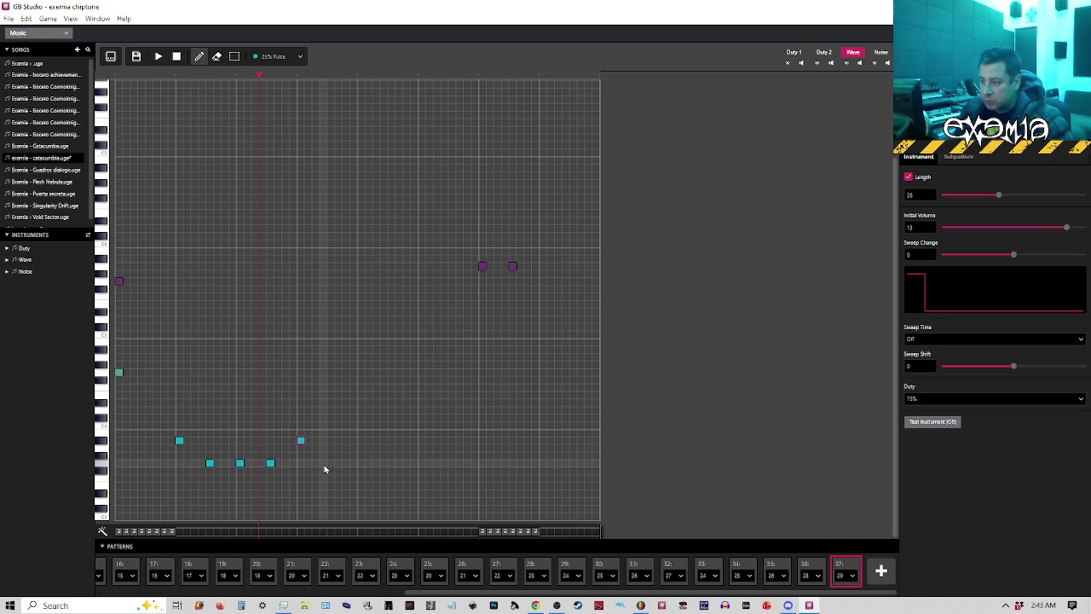
left_click(331, 463)
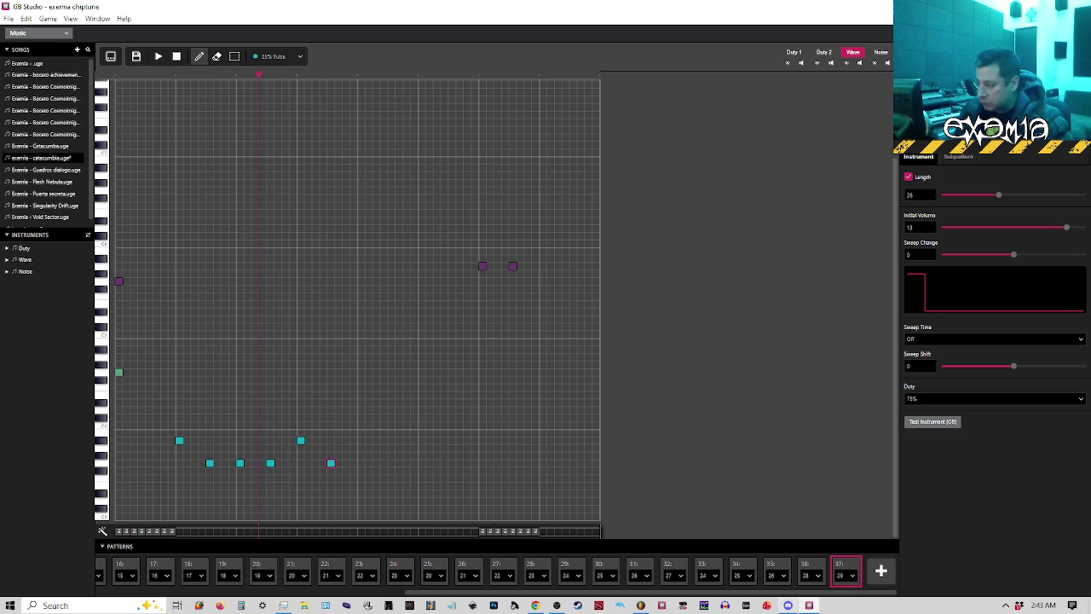
mouse_move(590, 5)
left_mouse_down()
mouse_move(324, 4)
mouse_move(319, 15)
mouse_move(818, 80)
mouse_move(806, 80)
left_mouse_up()
scroll(699, 288, "down", 4)
Open FL Studio's Pattern 29 clip in its piano roll, then return to GB Studio.
scroll(702, 295, "down", 2)
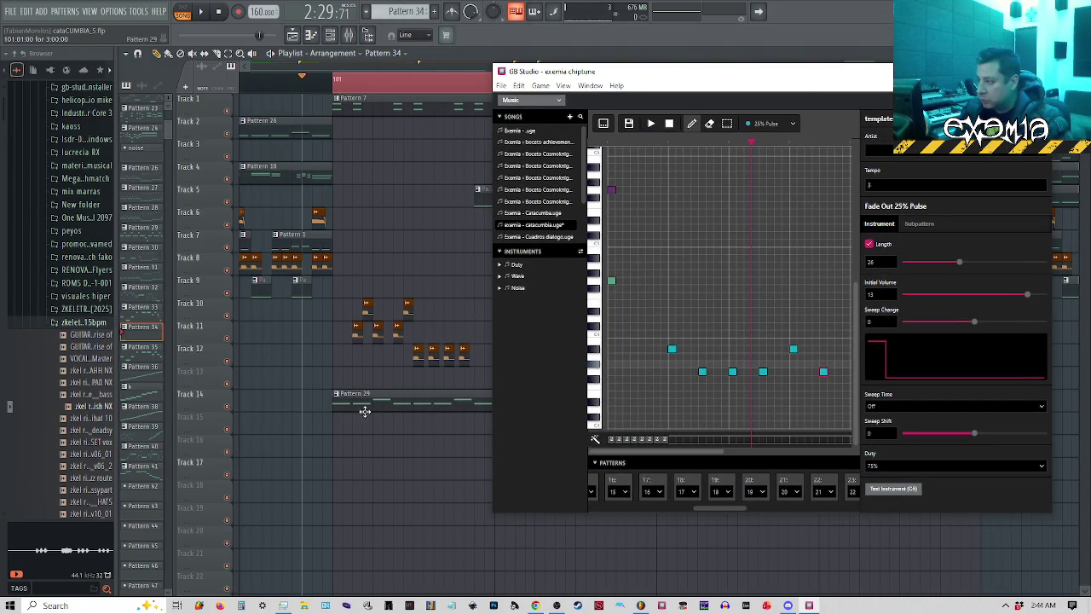
left_click(379, 408)
double_click(377, 401)
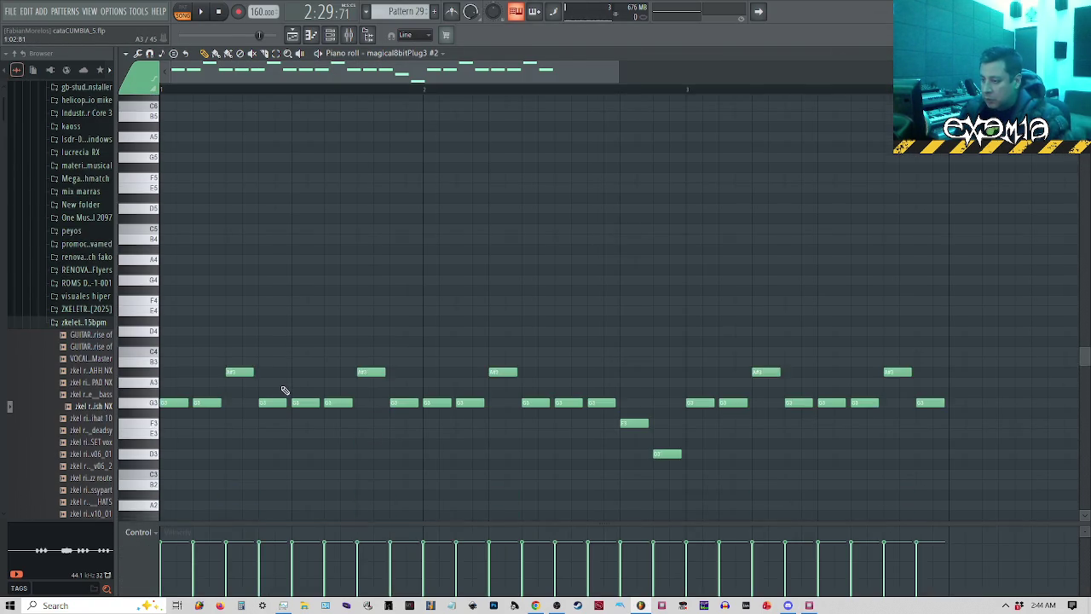
left_click(809, 606)
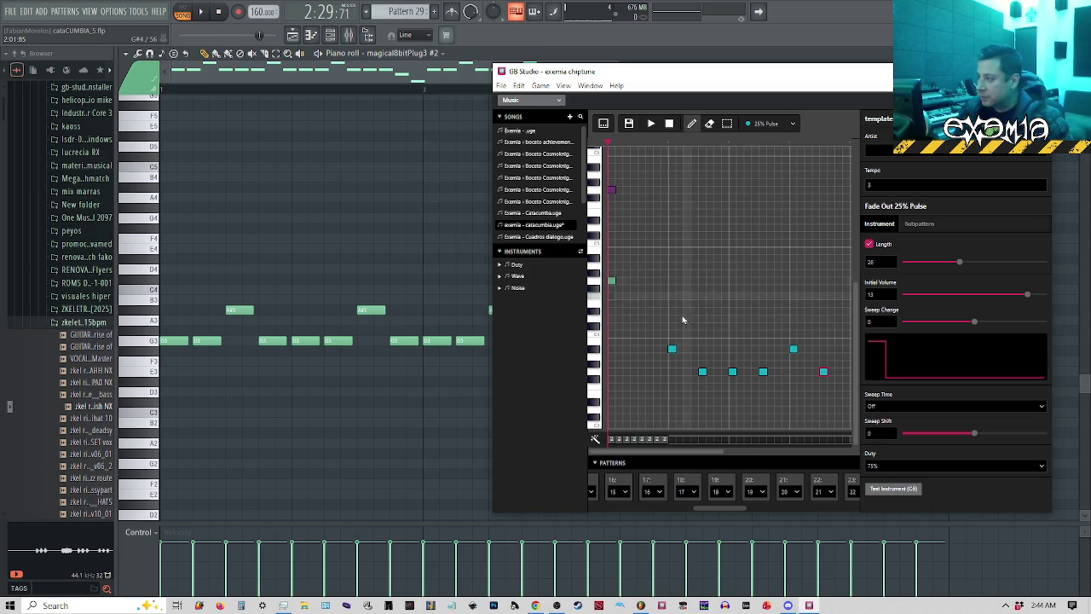
Add another cyan note further along pattern 29, play it, and place the window on the right.
left_click(716, 359)
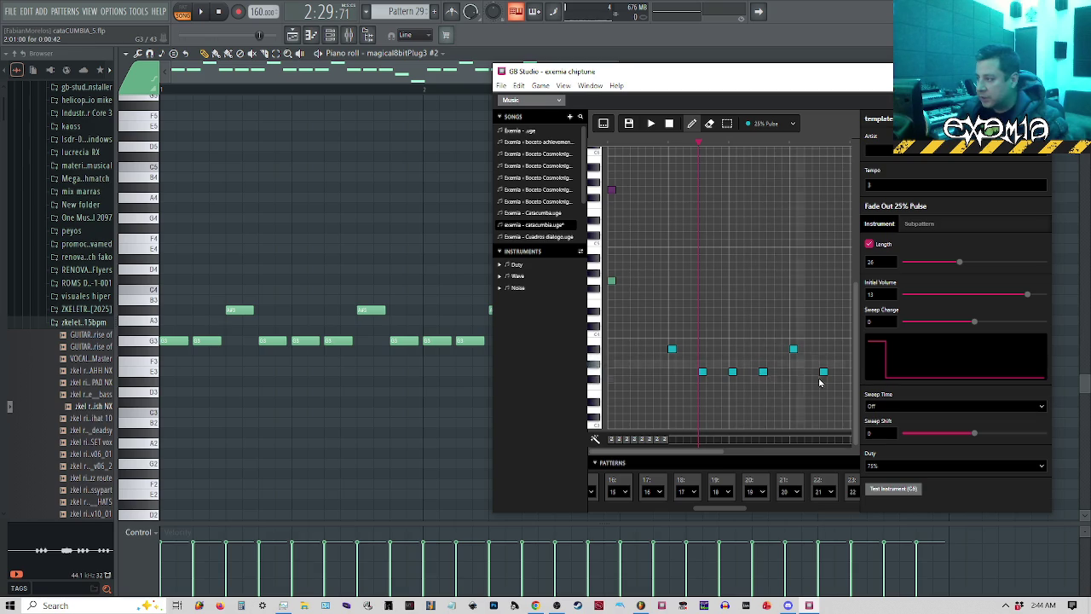
left_click_drag(687, 450, 787, 454)
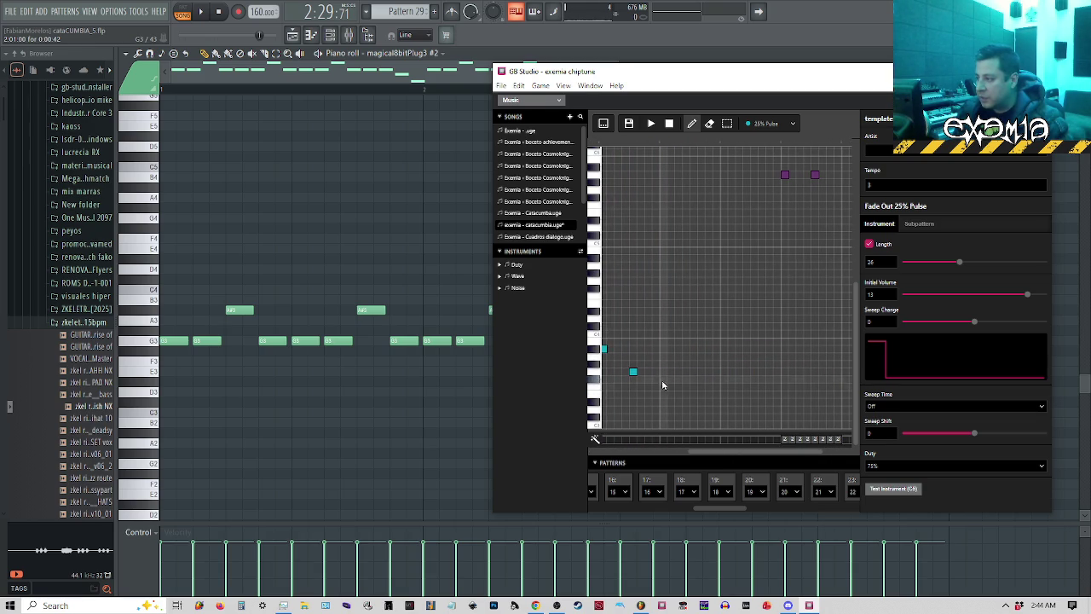
left_click(662, 371)
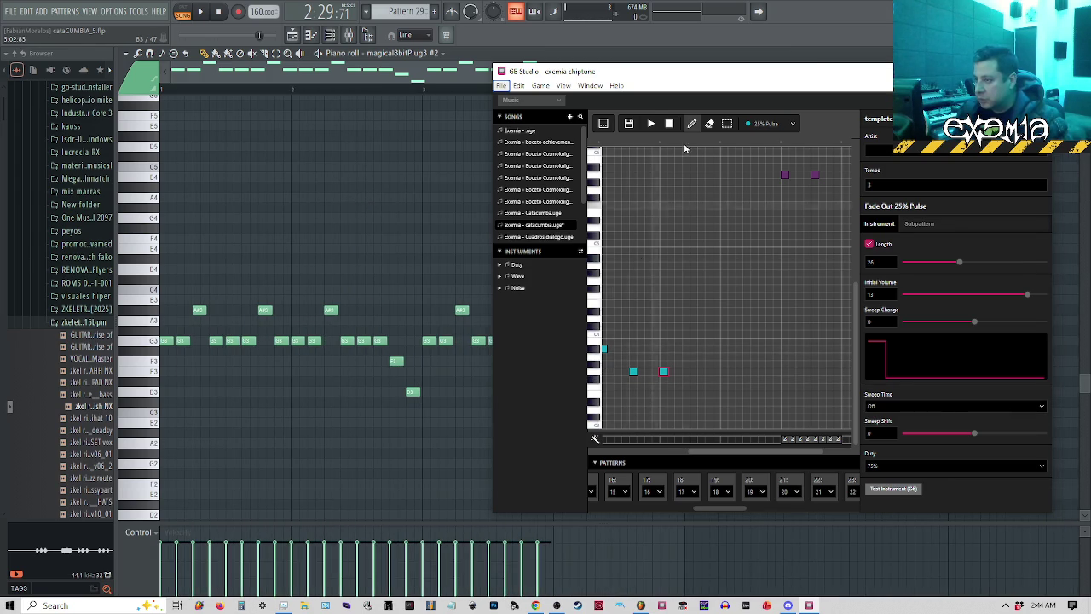
key("space")
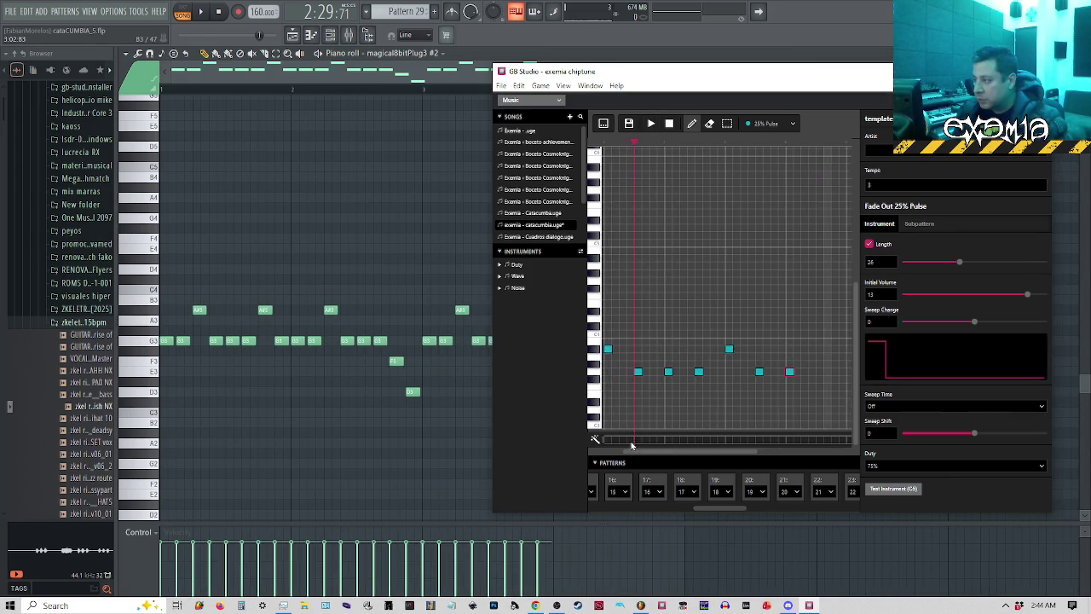
mouse_move(495, 224)
left_mouse_down()
mouse_move(182, 191)
mouse_move(261, 187)
mouse_move(244, 186)
left_mouse_up()
mouse_move(385, 81)
left_mouse_down()
mouse_move(728, 91)
mouse_move(707, 83)
mouse_move(715, 32)
left_mouse_up()
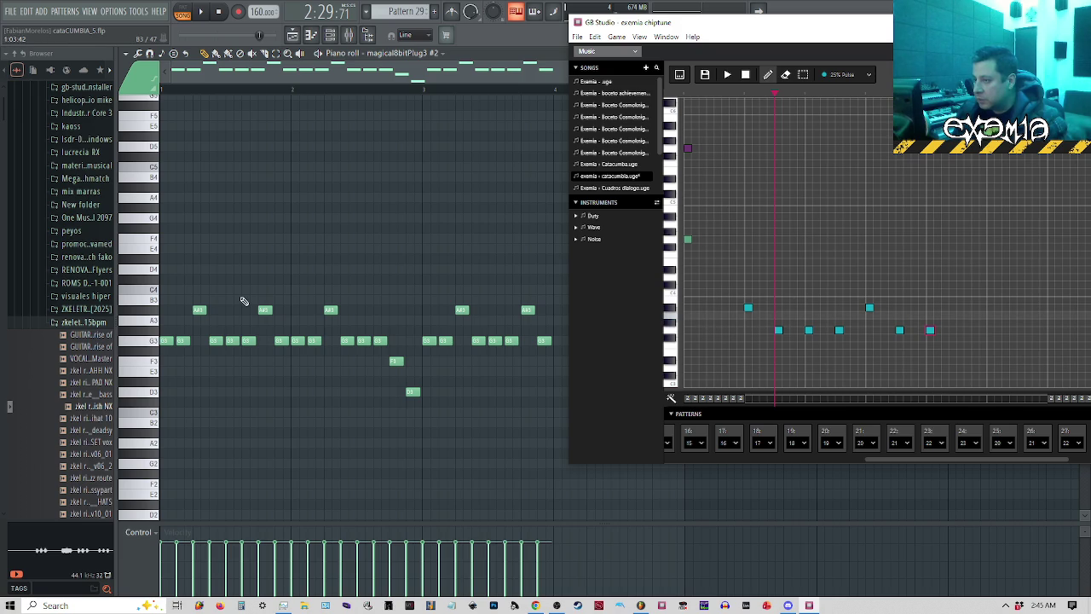
Set FL Studio's piano-roll snap to 1/4 step.
scroll(224, 285, "up", 2)
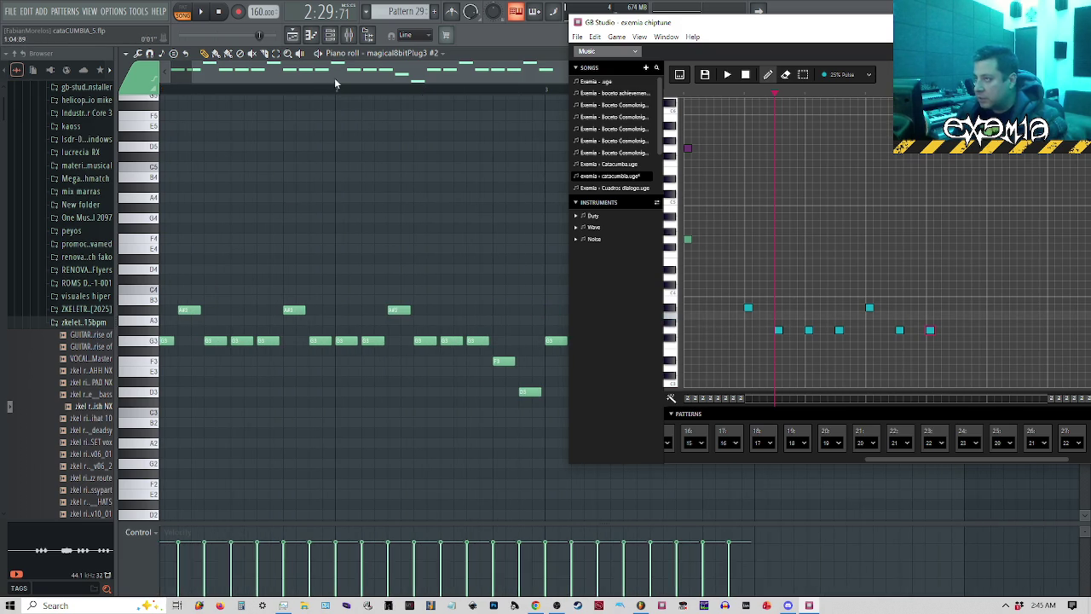
left_click_drag(334, 78, 300, 38)
left_click(410, 37)
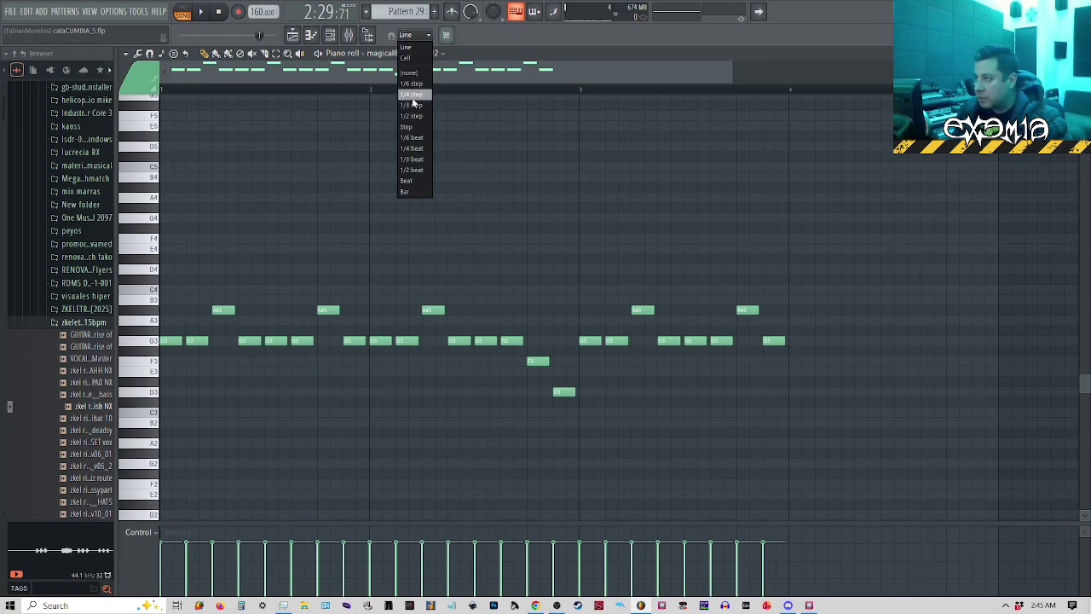
left_click(416, 95)
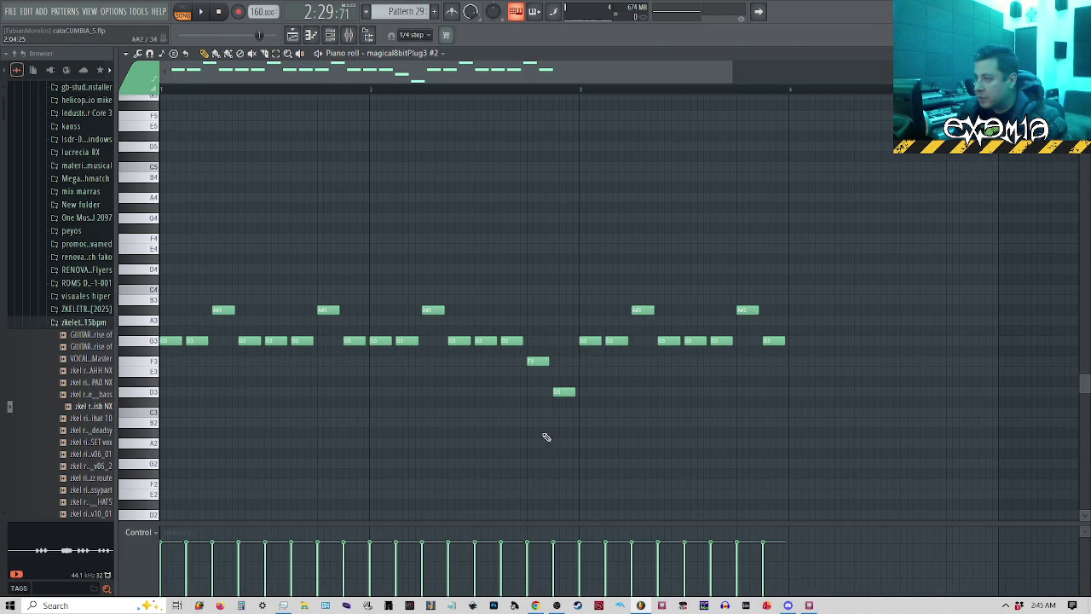
left_click(809, 606)
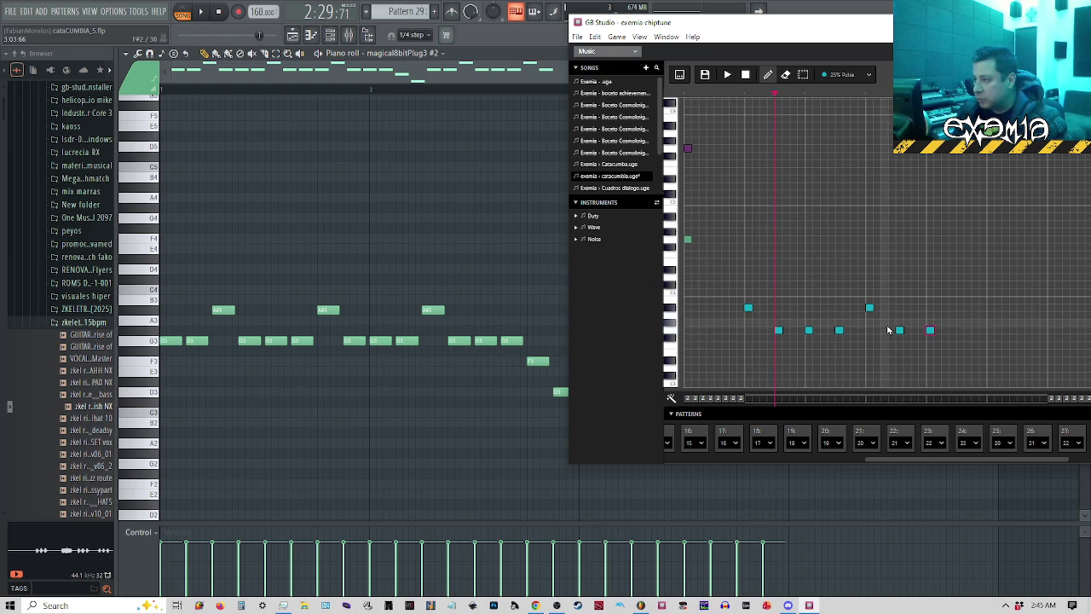
Add a low and a higher melody note in pattern 29, play it, and lower the window.
left_click(960, 330)
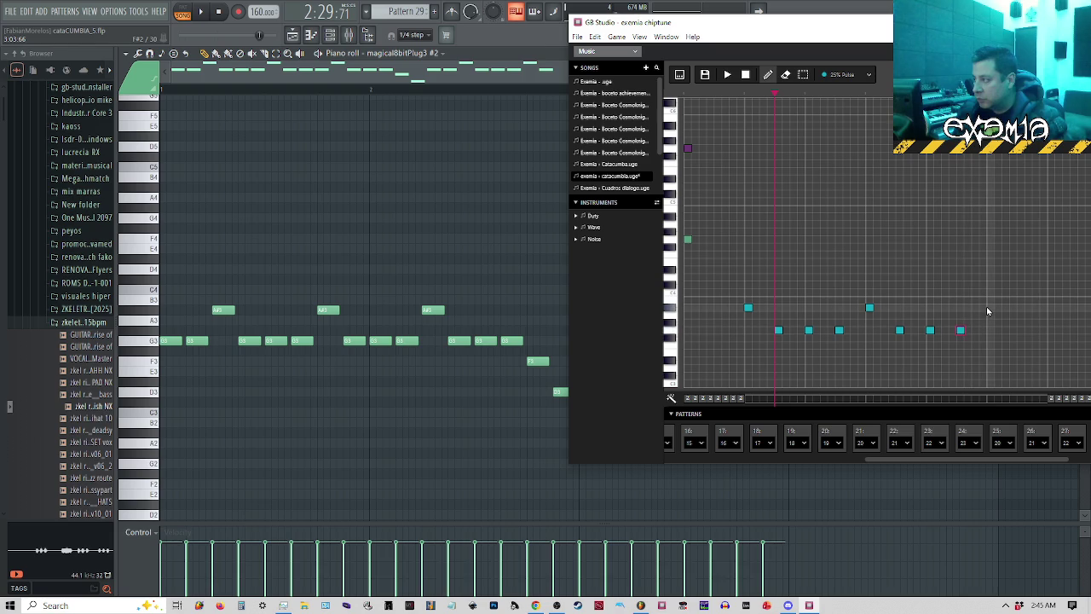
left_click(988, 307)
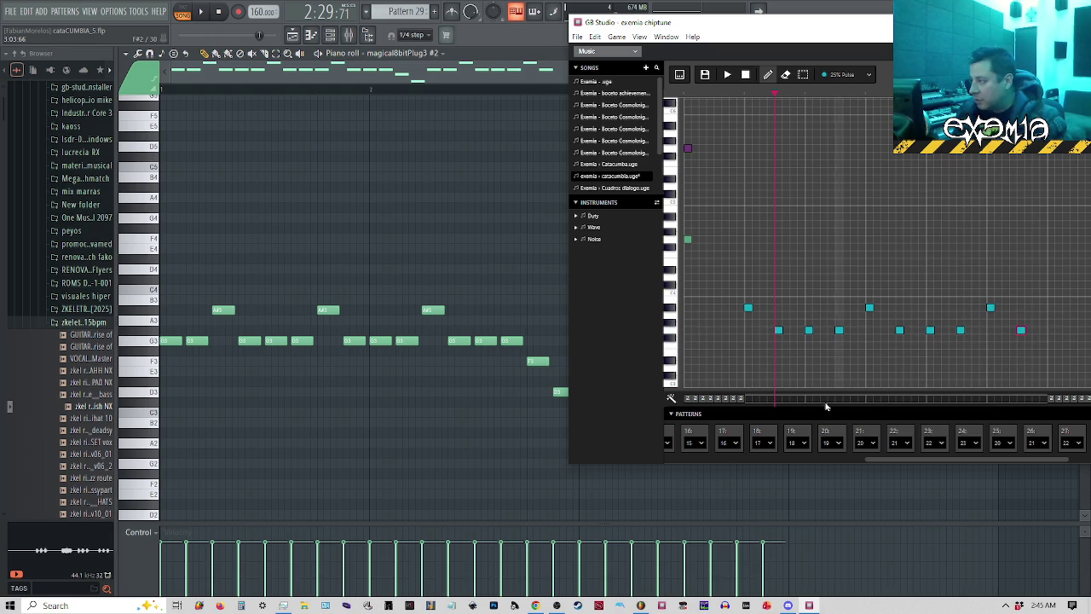
left_click_drag(929, 23, 920, 22)
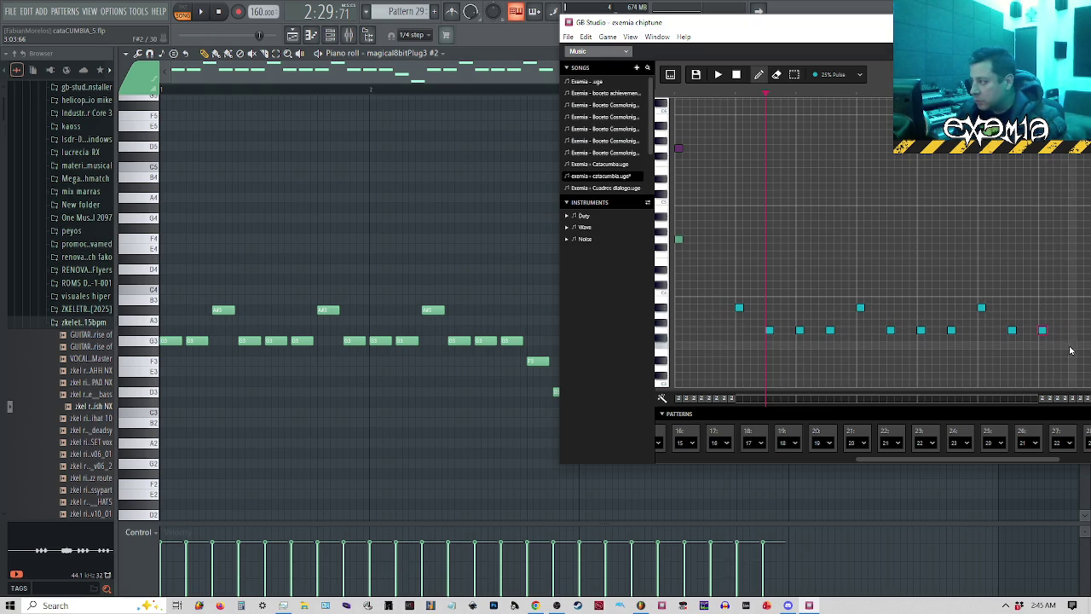
mouse_move(674, 22)
left_mouse_down()
mouse_move(391, 25)
mouse_move(545, 446)
mouse_move(585, 467)
mouse_move(460, 181)
mouse_move(479, 206)
mouse_move(504, 378)
mouse_move(545, 495)
mouse_move(546, 478)
mouse_move(415, 282)
mouse_move(284, 168)
mouse_move(268, 393)
mouse_move(8, 223)
mouse_move(577, 166)
mouse_move(1032, 225)
mouse_move(942, 162)
mouse_move(779, 108)
left_mouse_up()
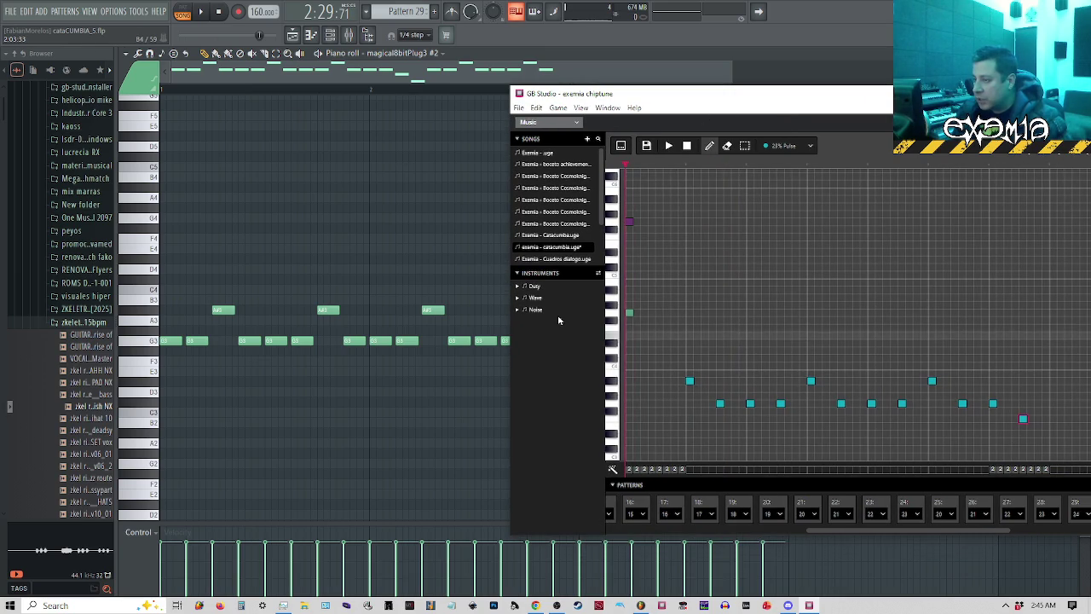
key("space")
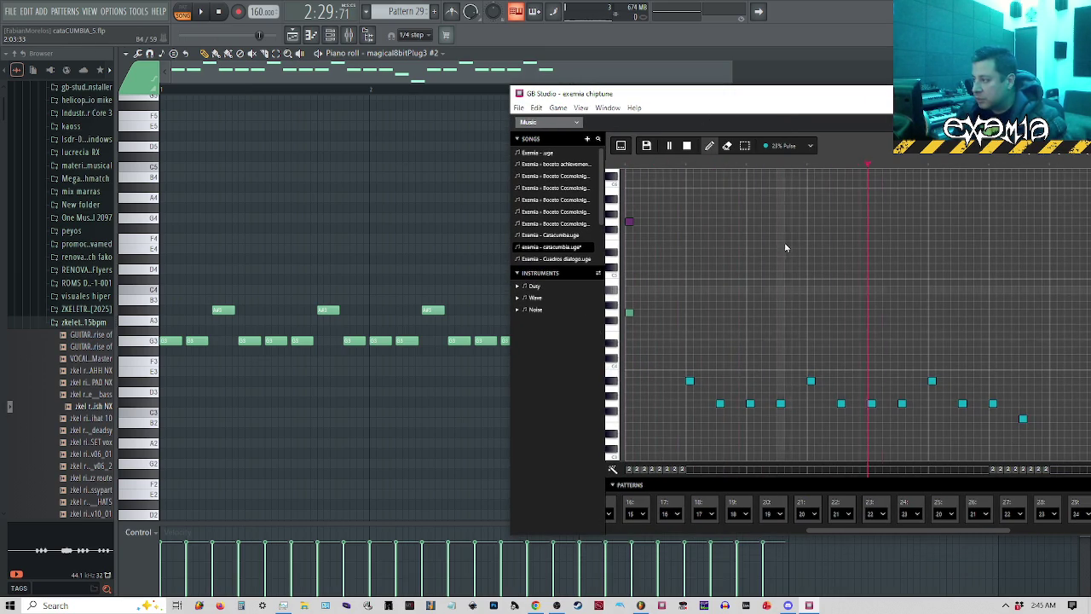
key("space")
mouse_move(851, 106)
left_mouse_down()
mouse_move(397, 358)
mouse_move(516, 528)
mouse_move(398, 225)
mouse_move(418, 165)
mouse_move(702, 224)
mouse_move(887, 247)
mouse_move(957, 214)
mouse_move(857, 145)
mouse_move(846, 144)
mouse_move(924, 442)
mouse_move(916, 219)
mouse_move(1032, 59)
left_mouse_up()
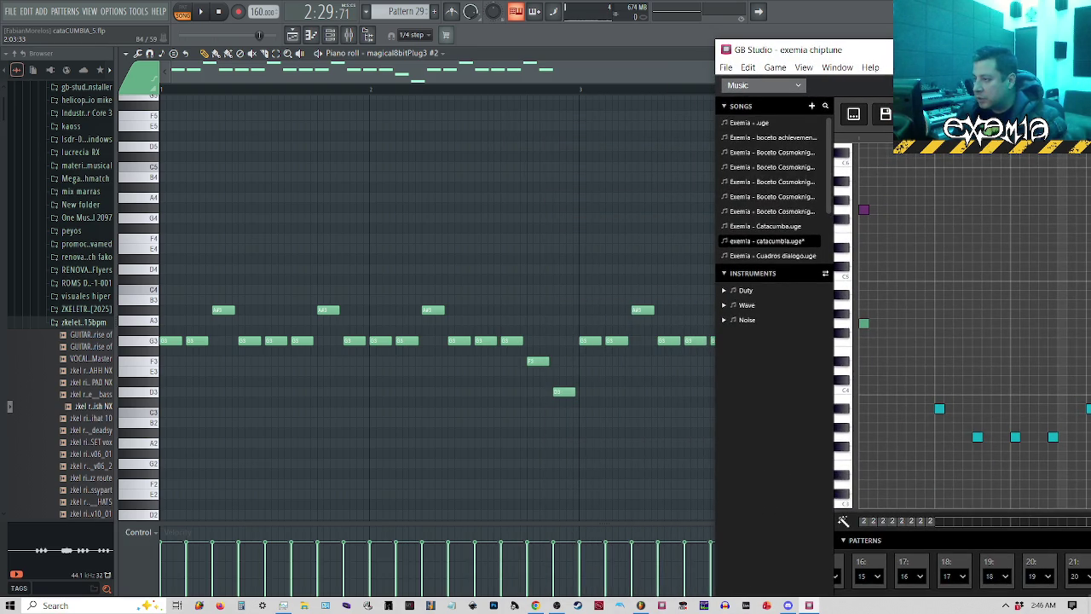
Raise one melody note a row and shift it later, then bring FL Studio's piano roll forward.
left_click_drag(965, 60, 540, 61)
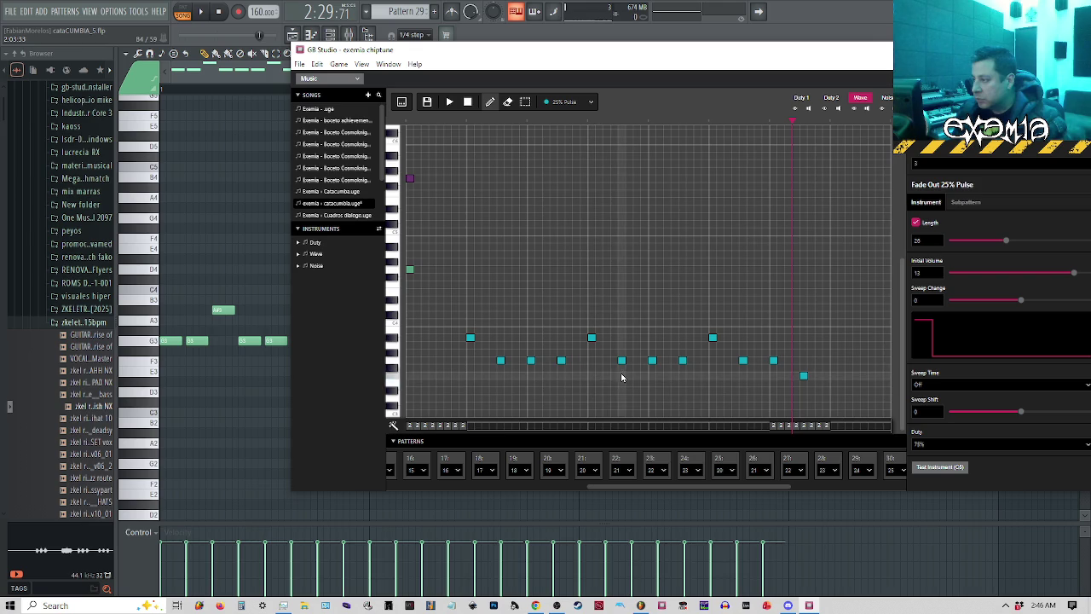
left_click_drag(616, 386, 623, 370)
mouse_move(786, 55)
left_mouse_down()
mouse_move(1086, 60)
mouse_move(1056, 59)
mouse_move(1086, 64)
mouse_move(1077, 63)
left_mouse_up()
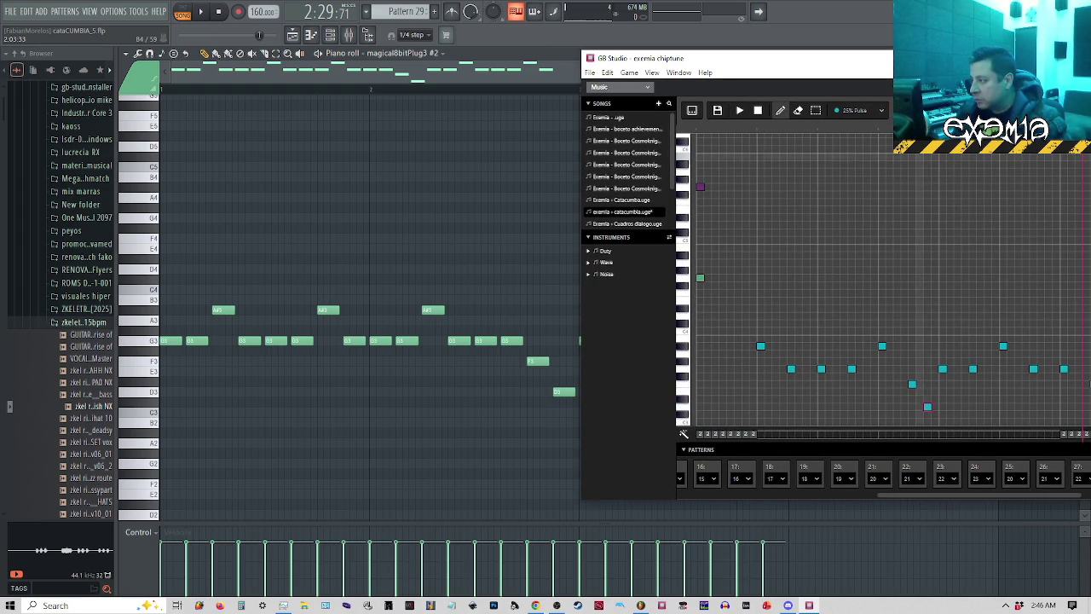
mouse_move(1035, 65)
left_mouse_down()
mouse_move(981, 312)
mouse_move(1007, 444)
mouse_move(765, 378)
mouse_move(761, 392)
mouse_move(645, 229)
mouse_move(508, 124)
mouse_move(627, 563)
mouse_move(427, 115)
left_mouse_up()
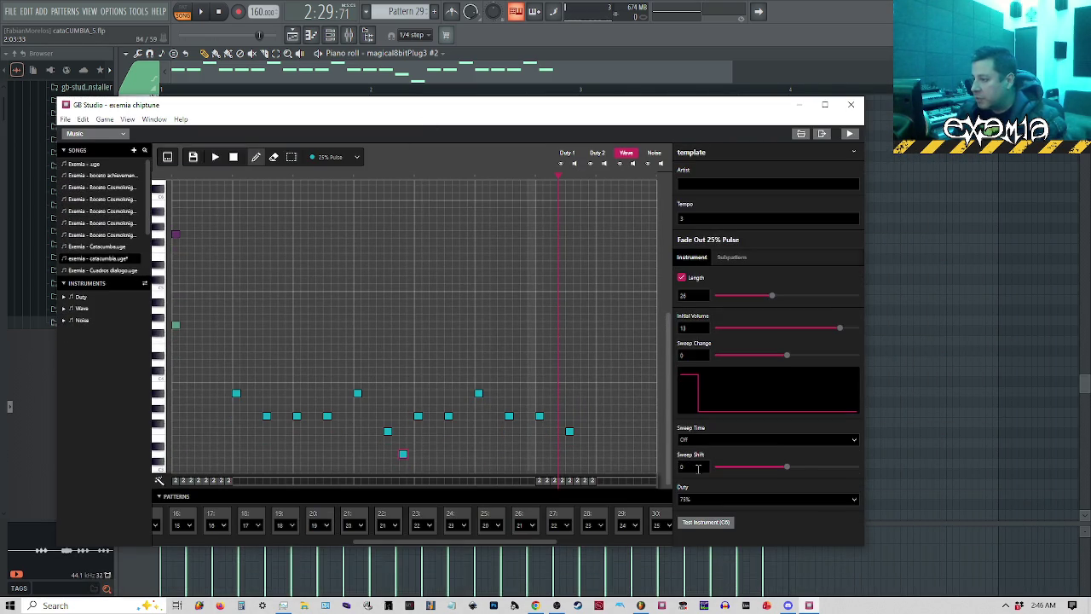
left_click(720, 77)
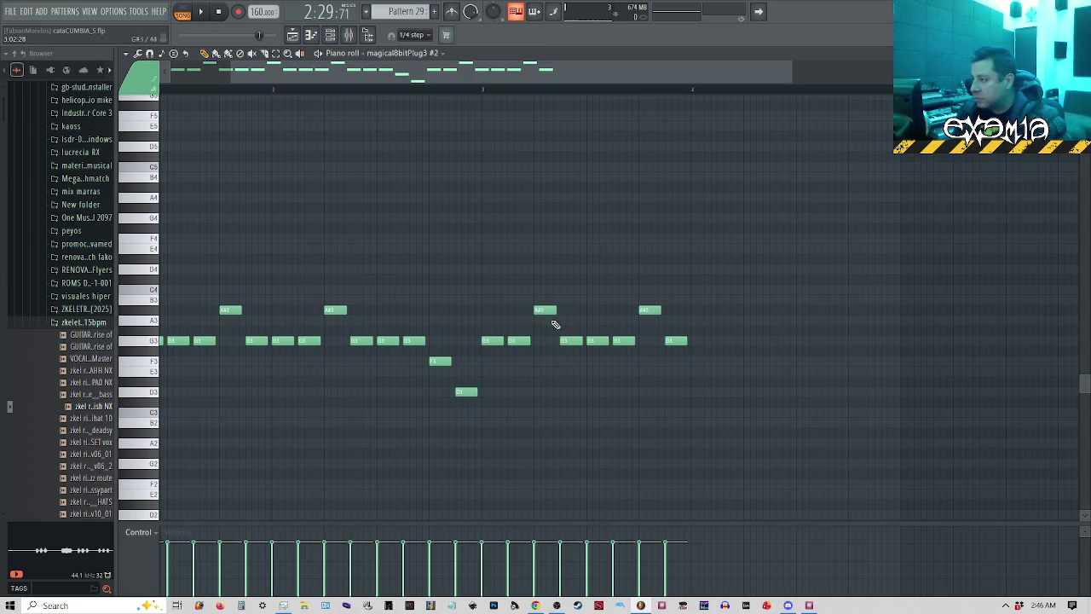
Switch between GB Studio and FL Studio, then drag the GB Studio window toward the right.
left_click(810, 607)
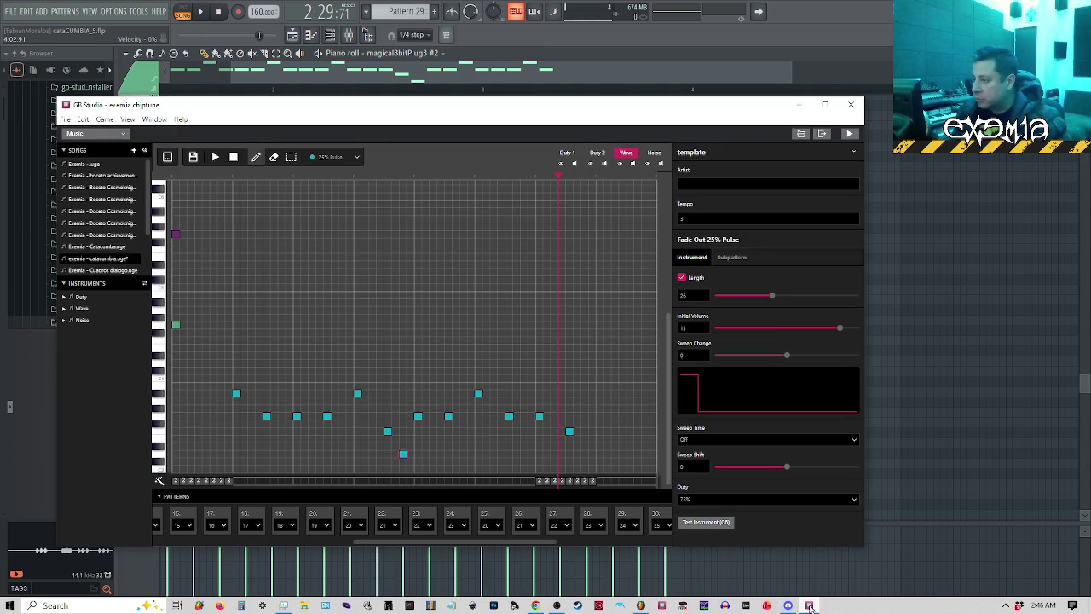
left_click(810, 607)
left_click(810, 607)
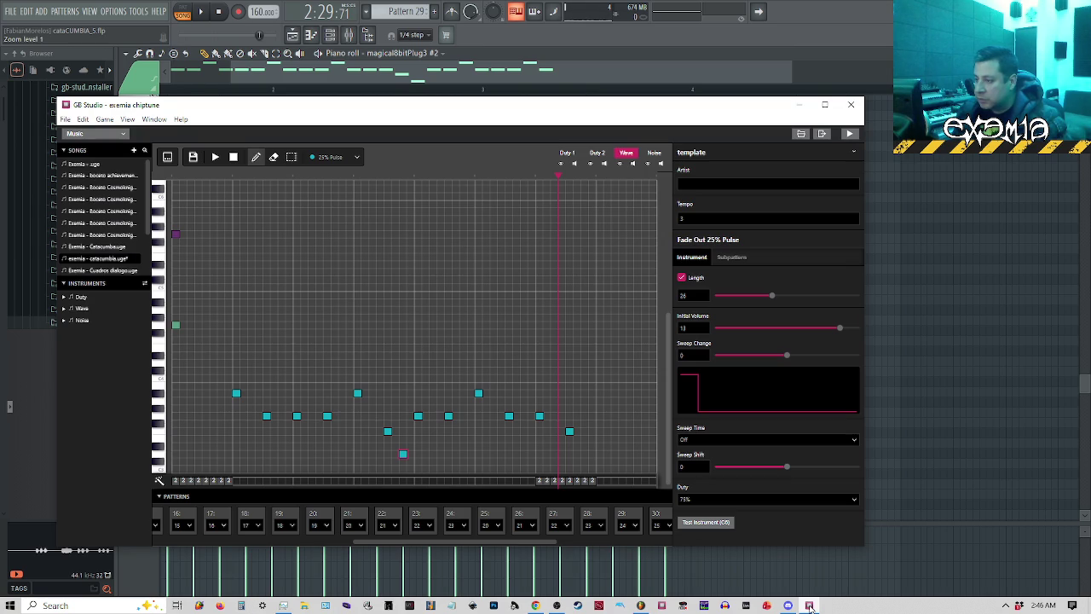
left_click_drag(555, 544, 667, 548)
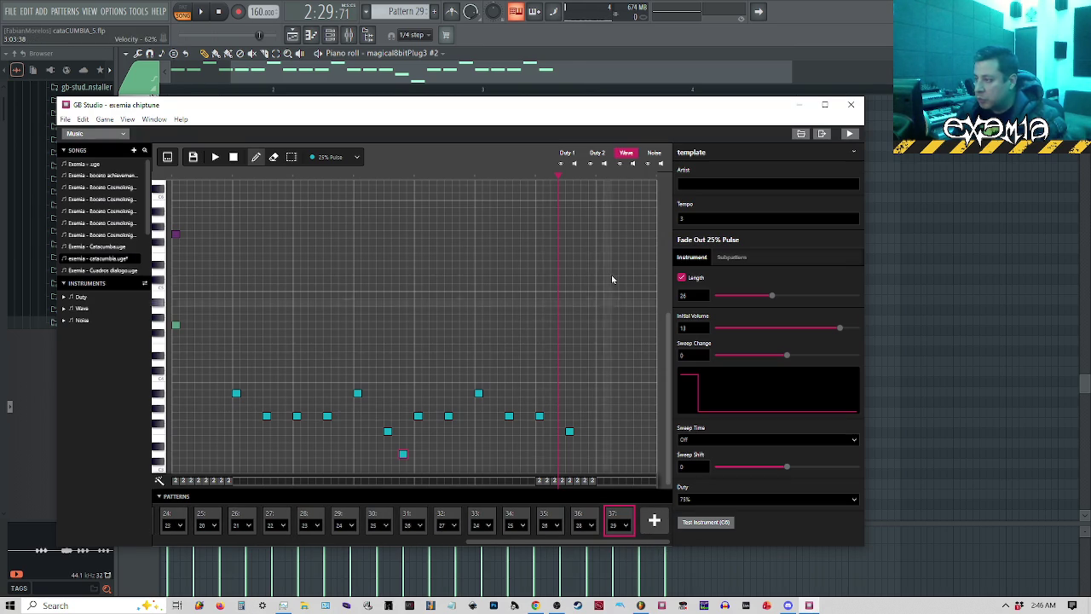
mouse_move(580, 118)
left_mouse_down()
mouse_move(753, 516)
mouse_move(682, 188)
left_mouse_up()
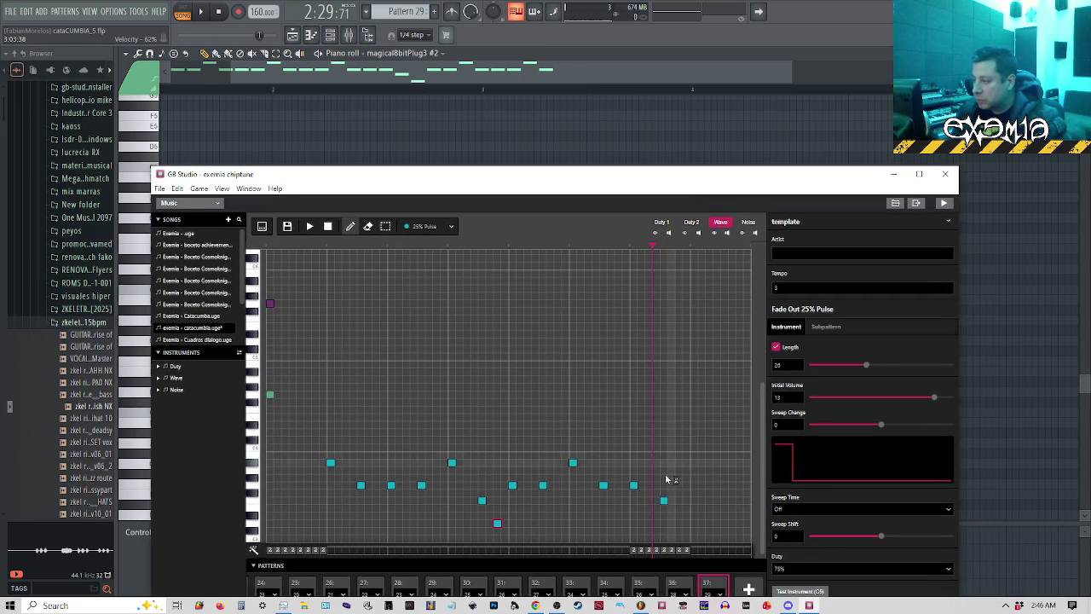
left_click_drag(664, 500, 666, 483)
mouse_move(576, 184)
left_mouse_down()
mouse_move(809, 182)
mouse_move(956, 199)
mouse_move(963, 231)
mouse_move(954, 86)
mouse_move(1090, 85)
mouse_move(1046, 85)
mouse_move(1083, 85)
mouse_move(1066, 125)
mouse_move(912, 124)
mouse_move(789, 509)
mouse_move(769, 195)
mouse_move(775, 117)
mouse_move(803, 109)
left_mouse_up()
Play the FL Studio pattern, then place and remove a test note in GB Studio.
left_click(254, 75)
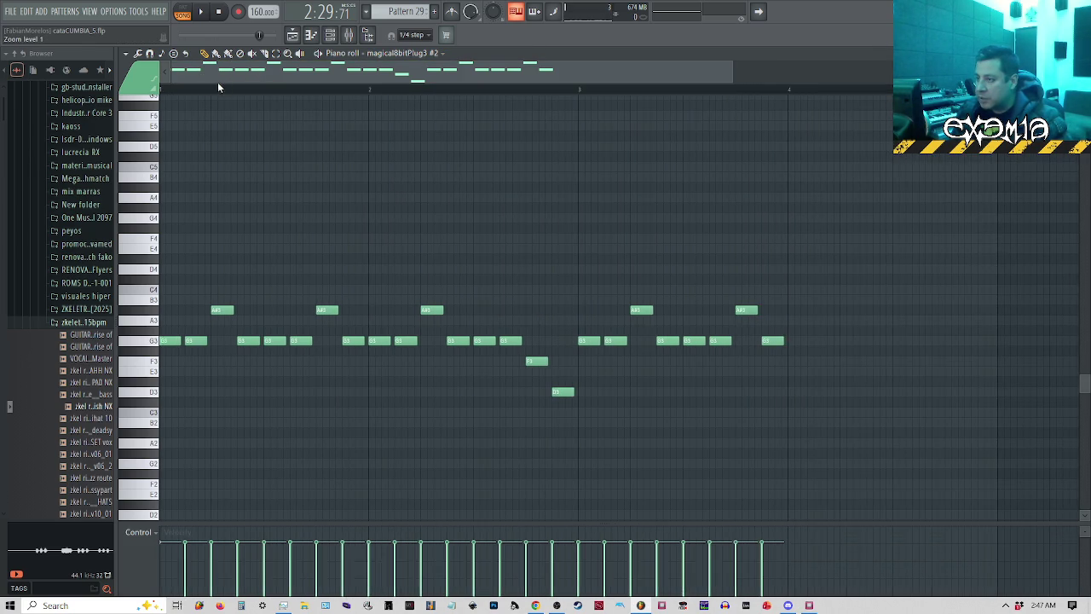
key("space")
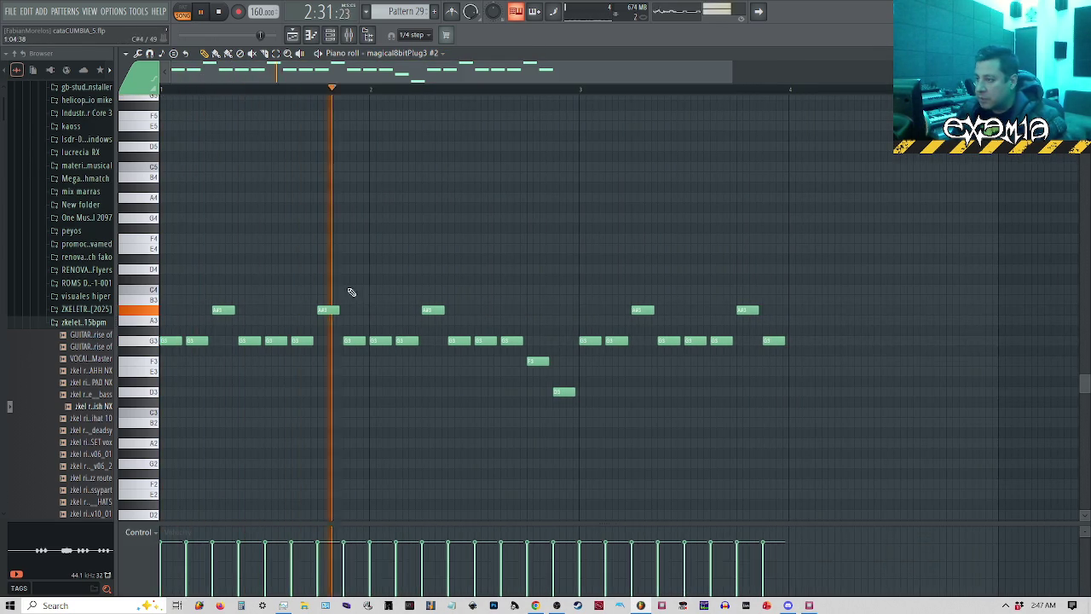
key("space")
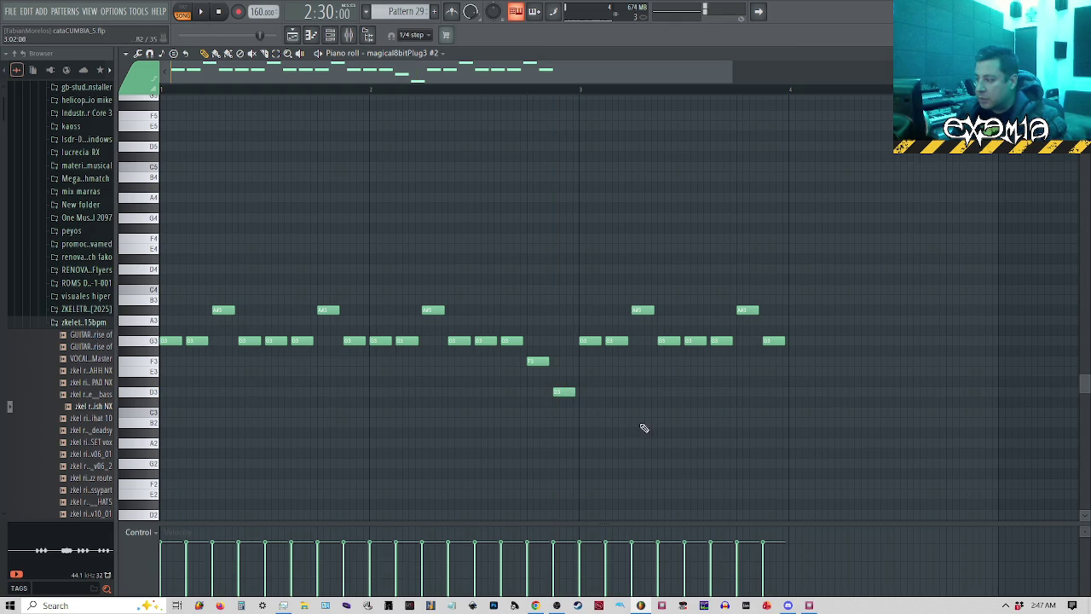
left_click(808, 606)
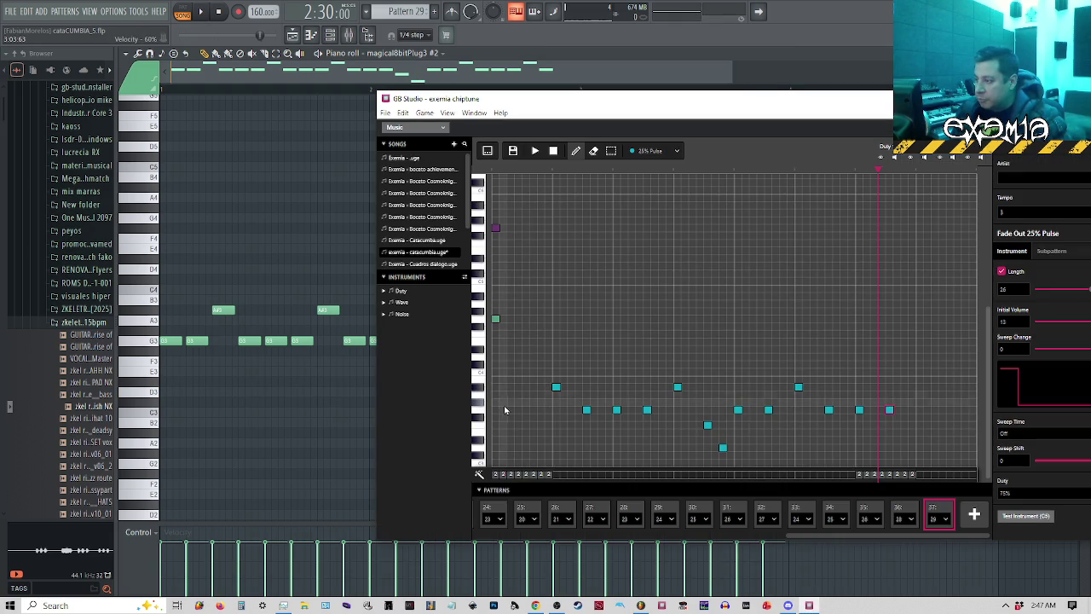
key("shift+Up")
key("shift+Up")
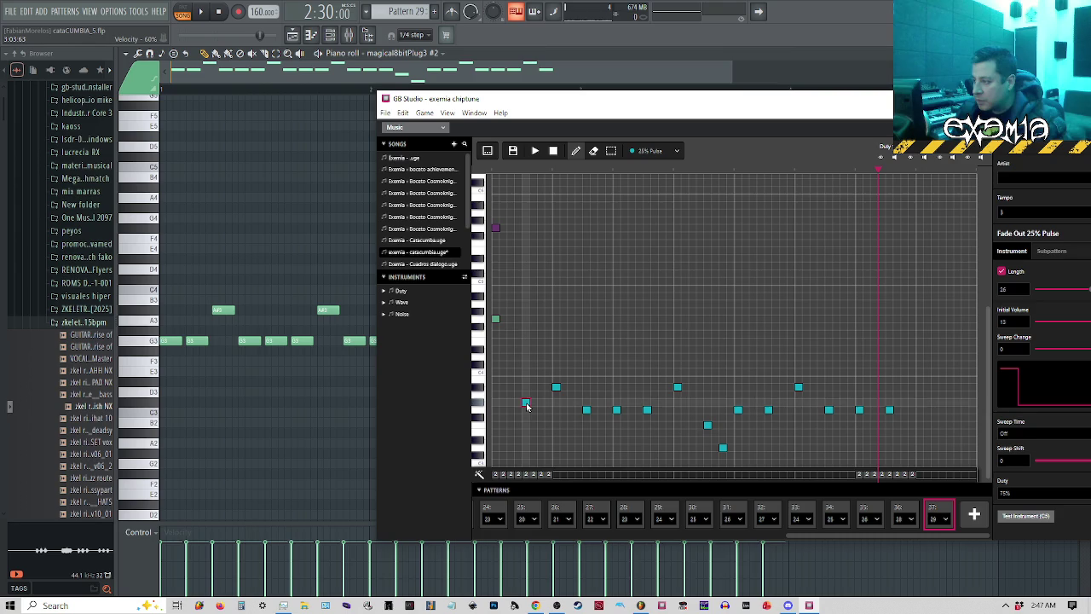
left_click(526, 410)
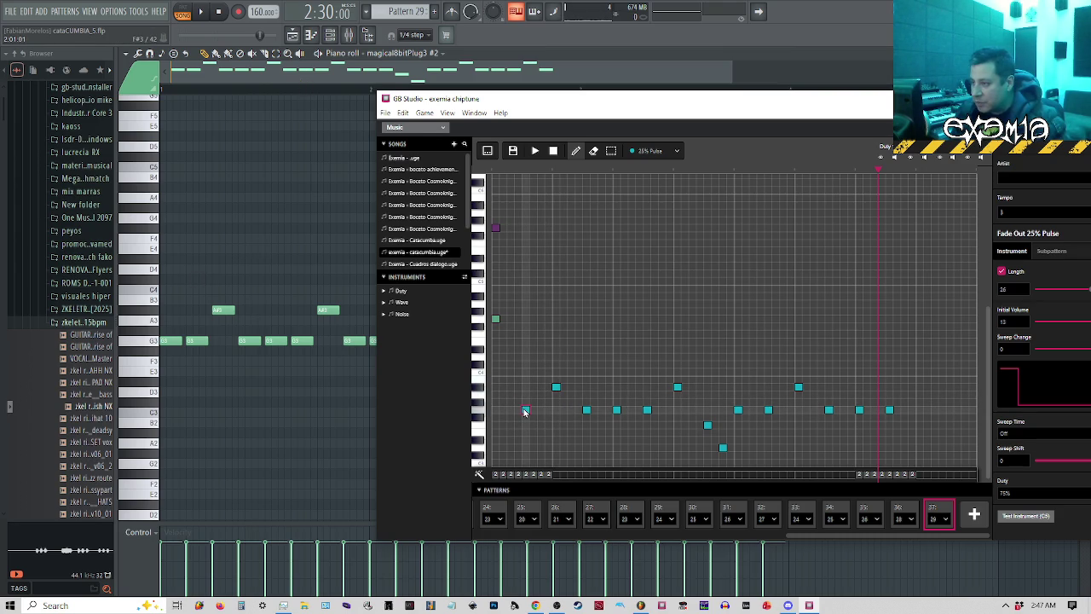
left_click(525, 411)
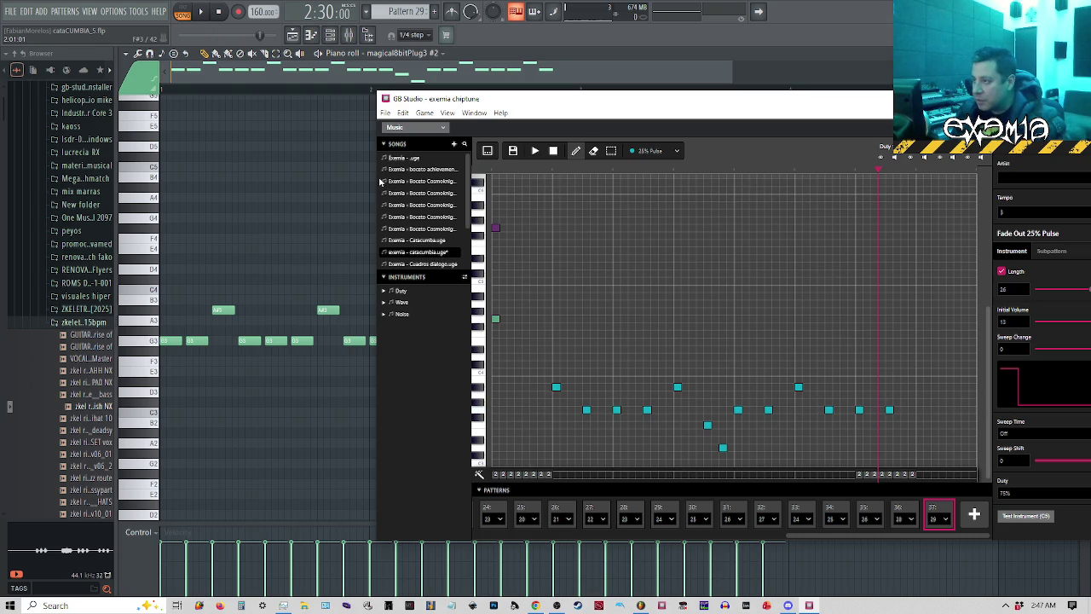
Snap FL Studio to the left half of the screen and place GB Studio on the right.
mouse_move(377, 182)
left_mouse_down()
mouse_move(417, 183)
mouse_move(371, 182)
left_mouse_up()
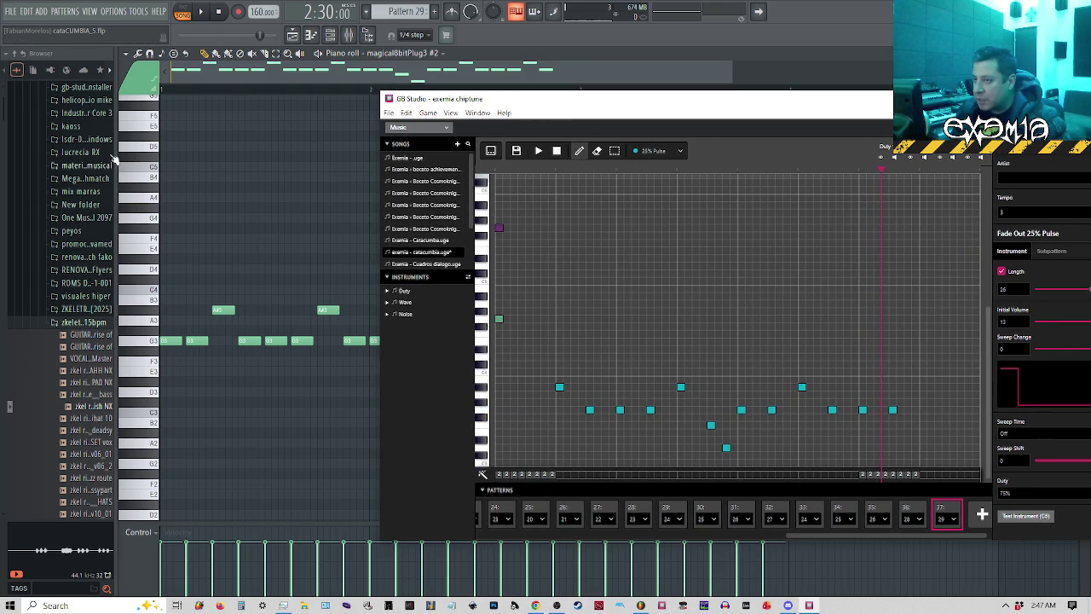
left_click(330, 35)
left_click(368, 35)
left_click(368, 35)
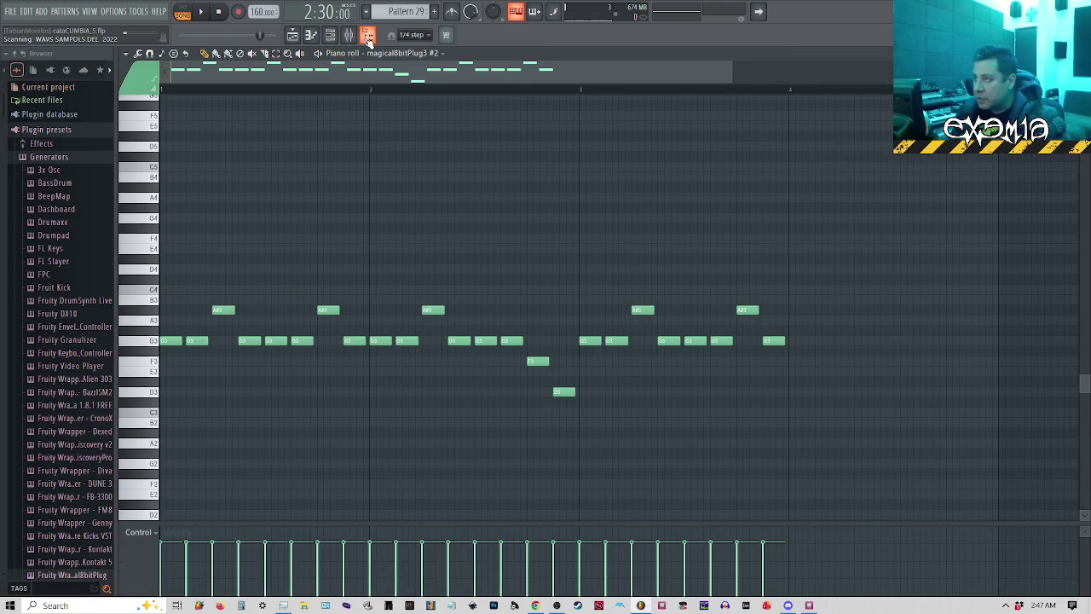
key("alt+F8")
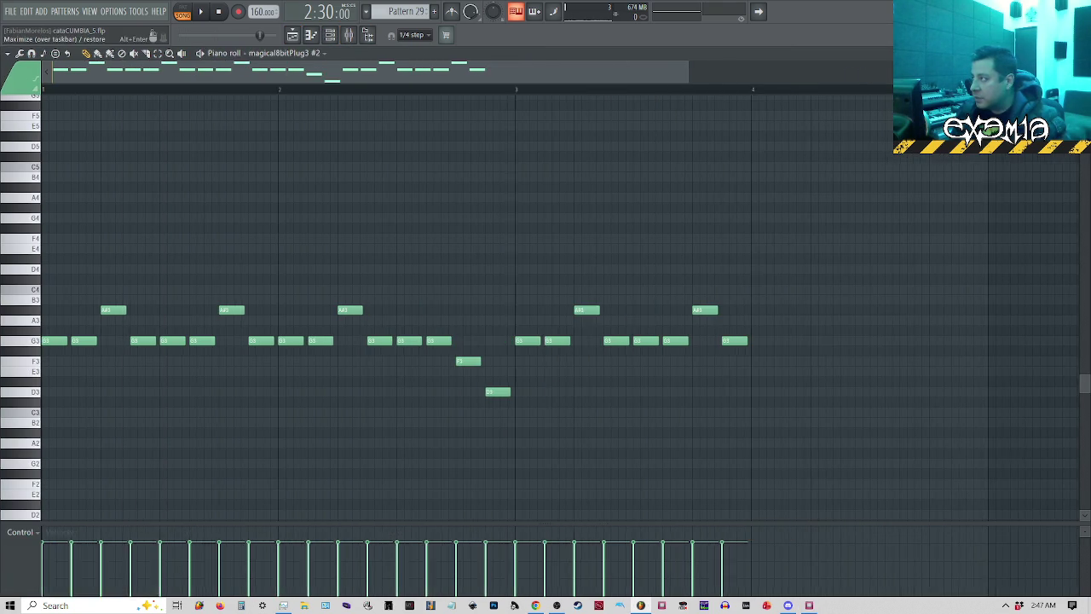
key("super+Left")
mouse_move(633, 104)
left_mouse_down()
mouse_move(774, 49)
mouse_move(774, 29)
left_mouse_up()
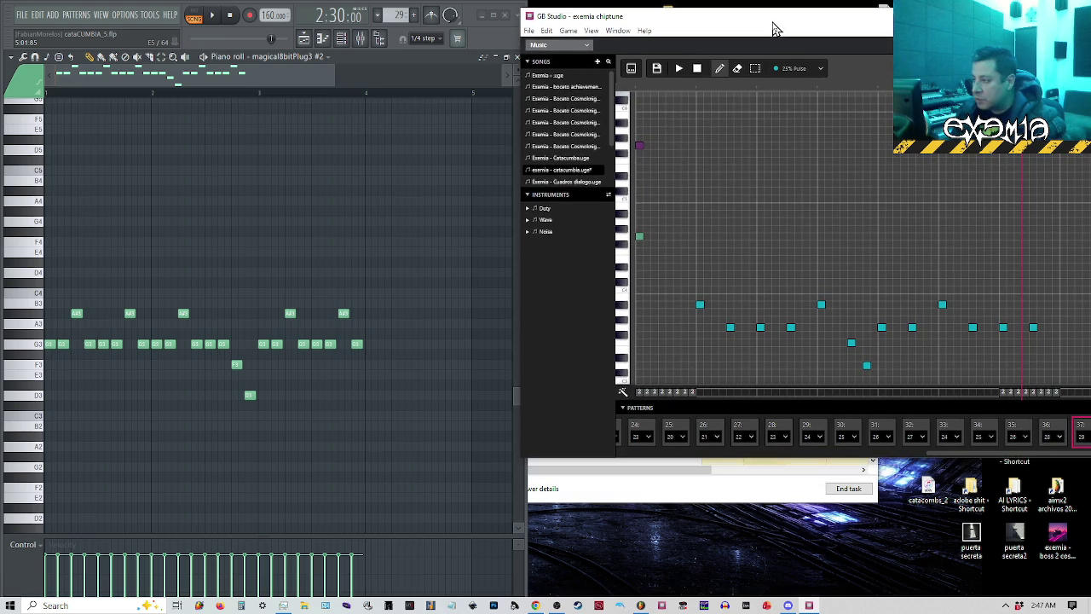
Raise one pattern 29 note a step, delete the low closing note, and add a lower note near the end.
mouse_move(626, 459)
left_mouse_down()
mouse_move(631, 571)
mouse_move(629, 464)
left_mouse_up()
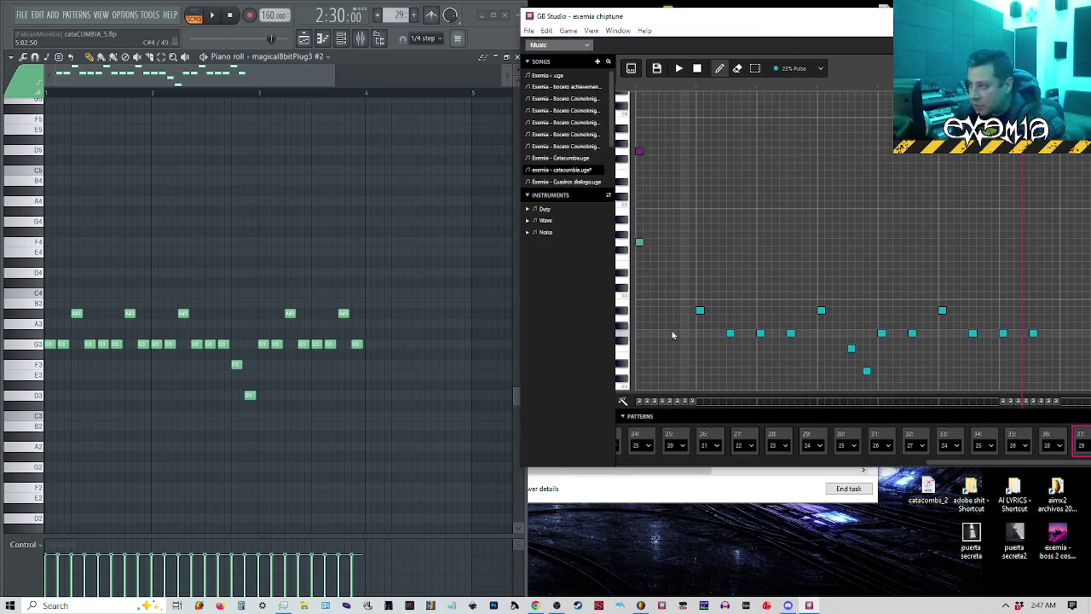
left_click(791, 310)
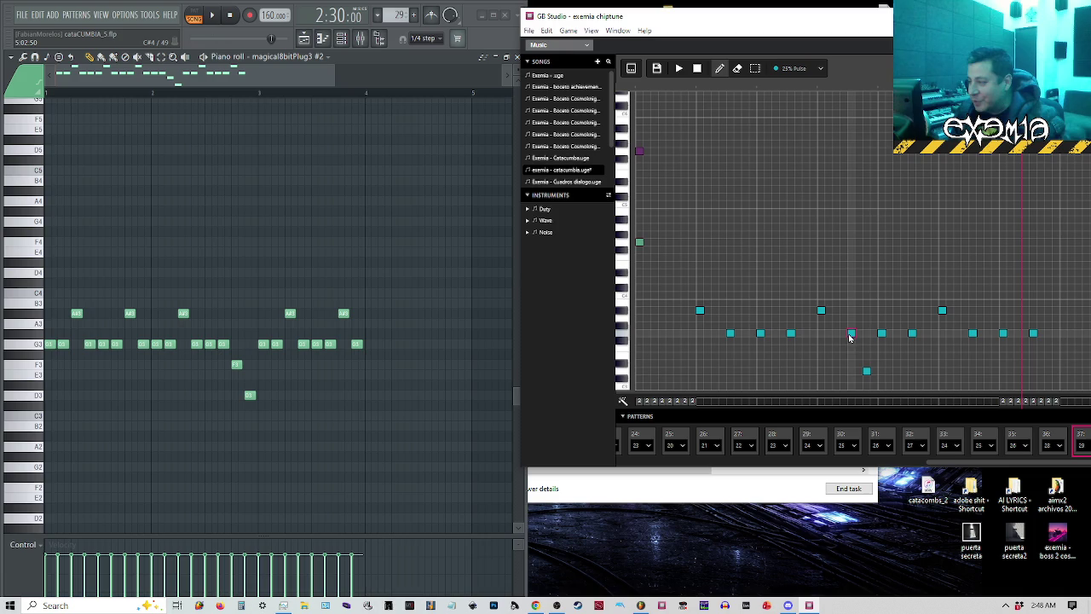
right_click(866, 370)
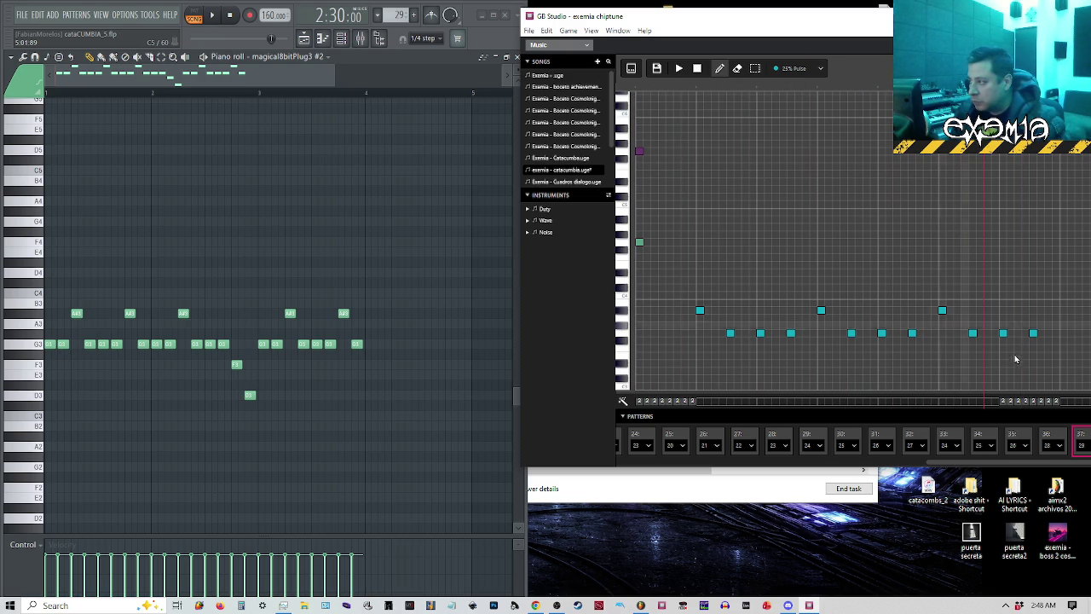
left_click_drag(850, 32, 530, 60)
left_click(743, 376)
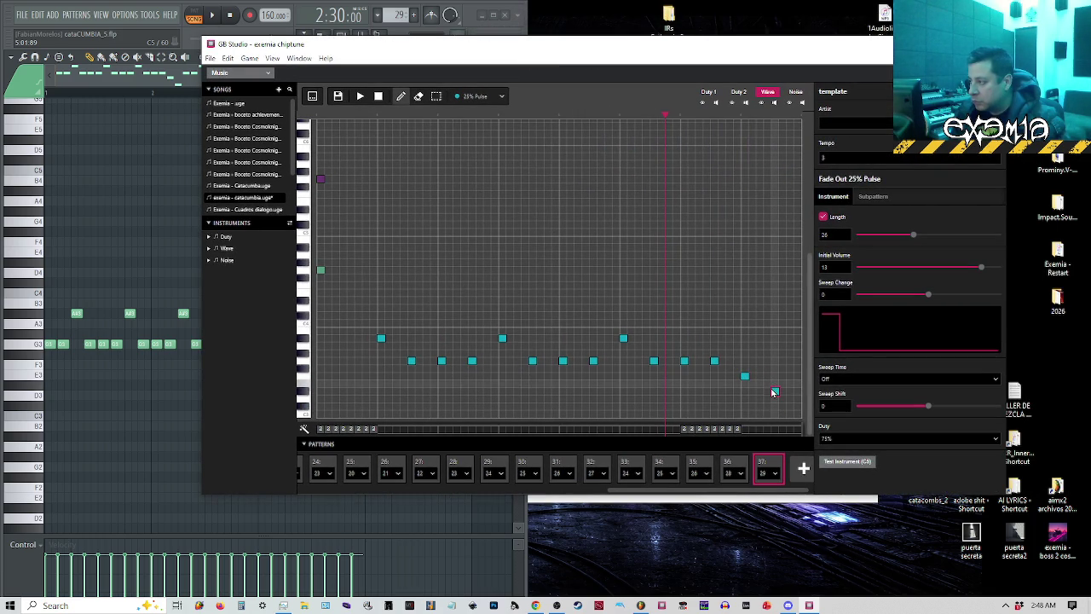
Add a final low note to end the phrase, play it in GB Studio, and open pattern 37.
left_click(774, 399)
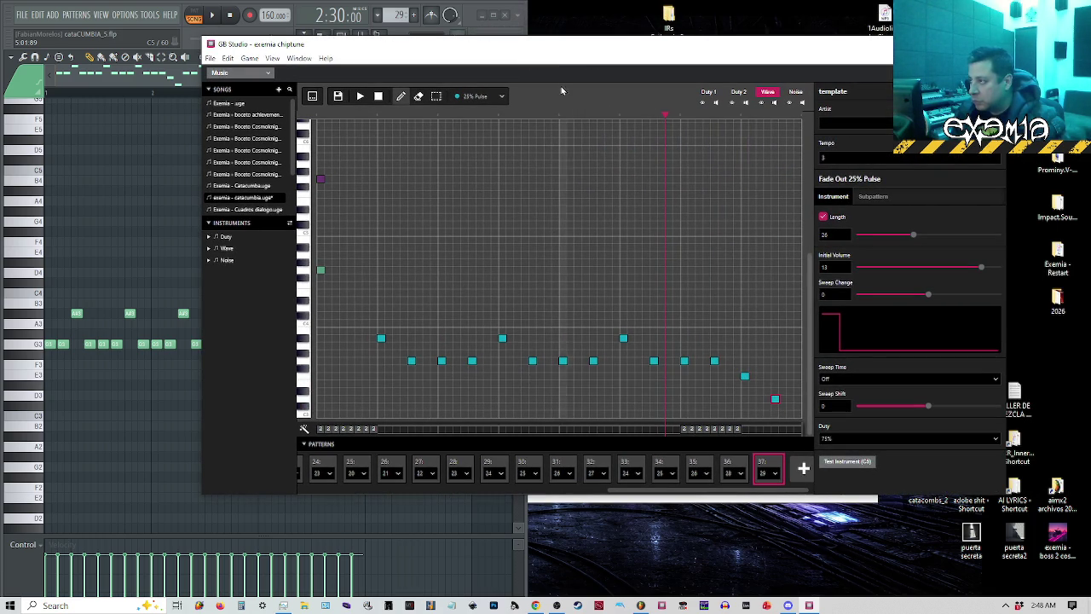
mouse_move(577, 57)
left_mouse_down()
mouse_move(968, 95)
mouse_move(812, 94)
left_mouse_up()
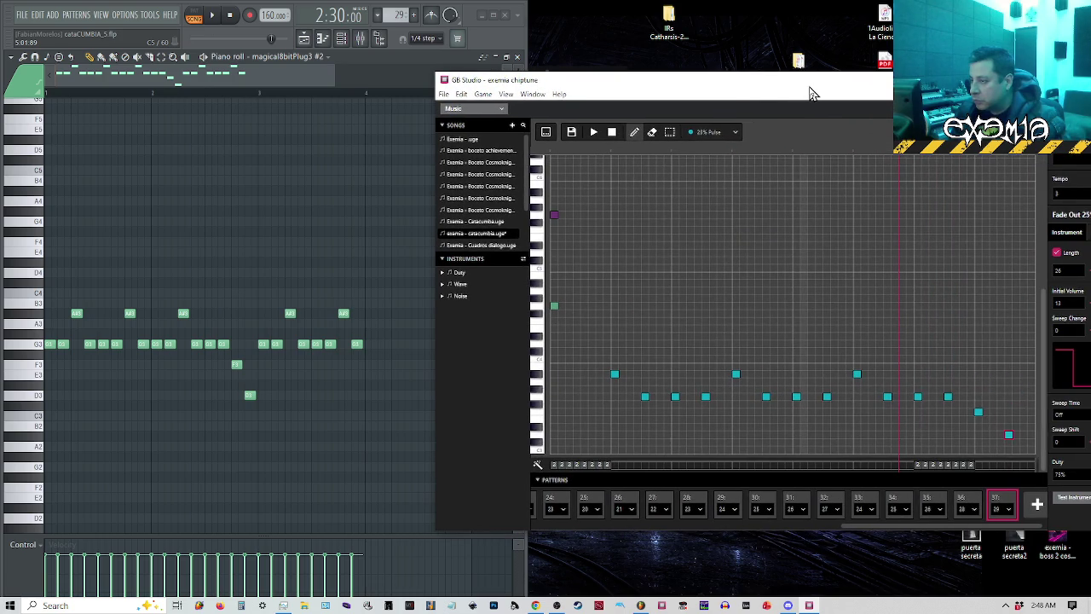
left_click(553, 155)
key("space")
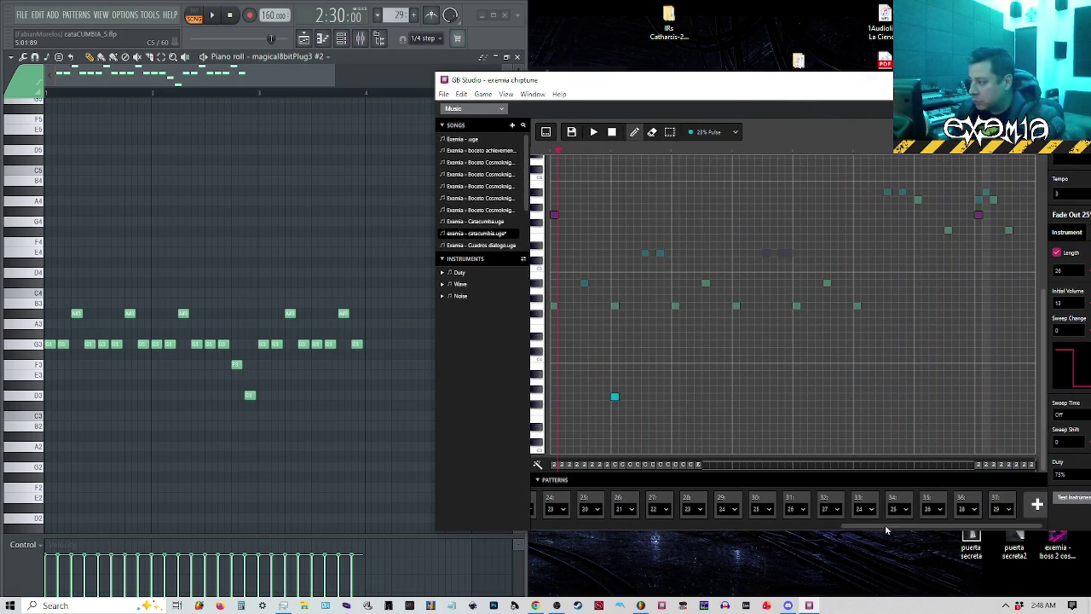
mouse_move(881, 527)
left_mouse_down()
mouse_move(597, 527)
mouse_move(1012, 511)
left_mouse_up()
left_click(999, 506)
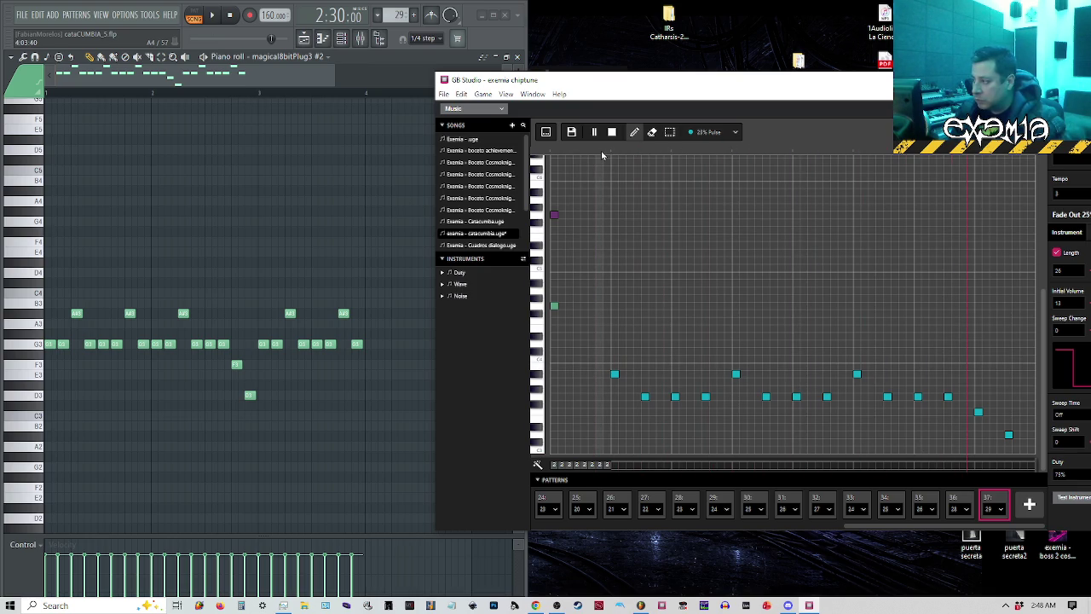
Play the FL Studio melody for comparison, then show pattern 37's notes in GB Studio again.
left_click(212, 151)
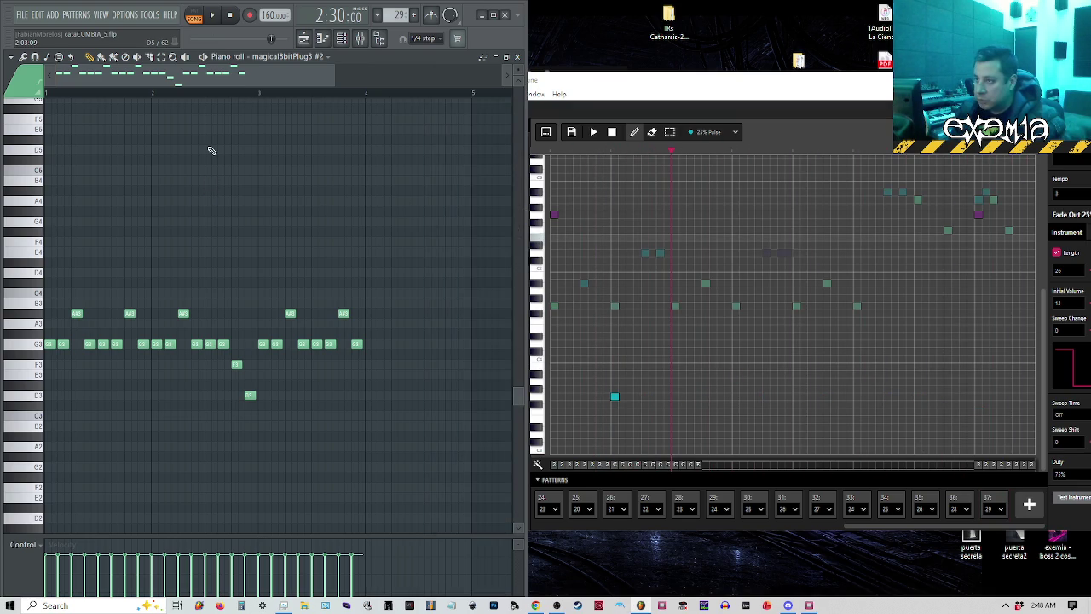
scroll(72, 88, "down", 2)
key("space")
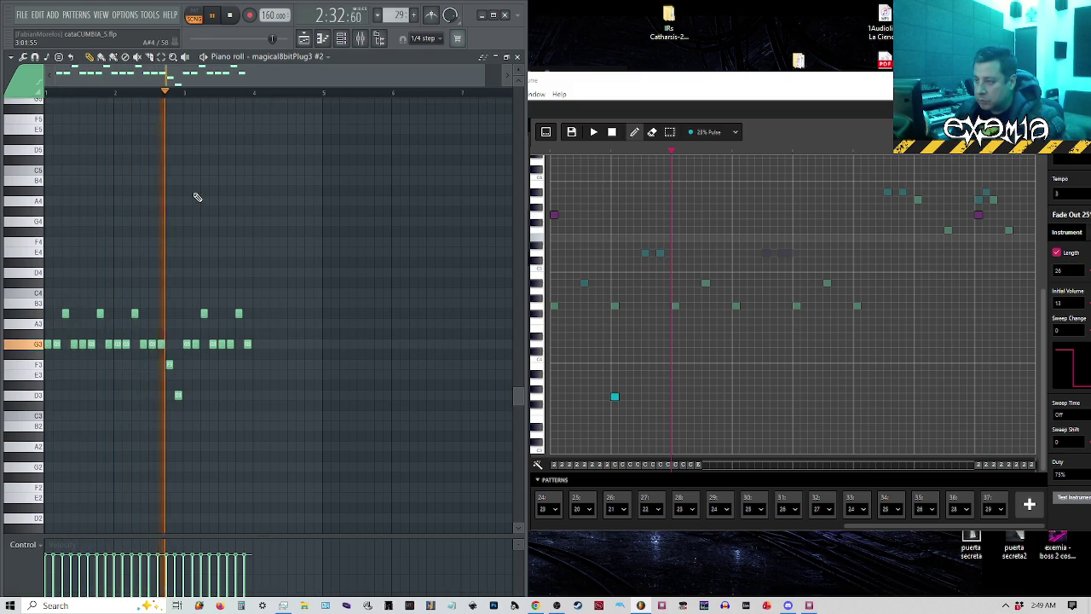
key("space")
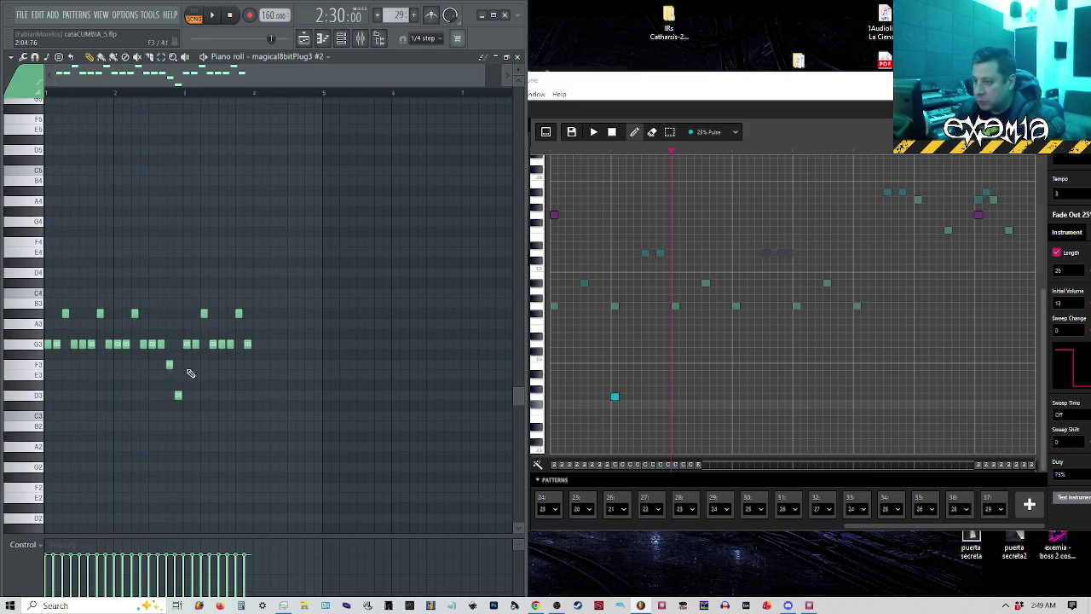
left_click(993, 507)
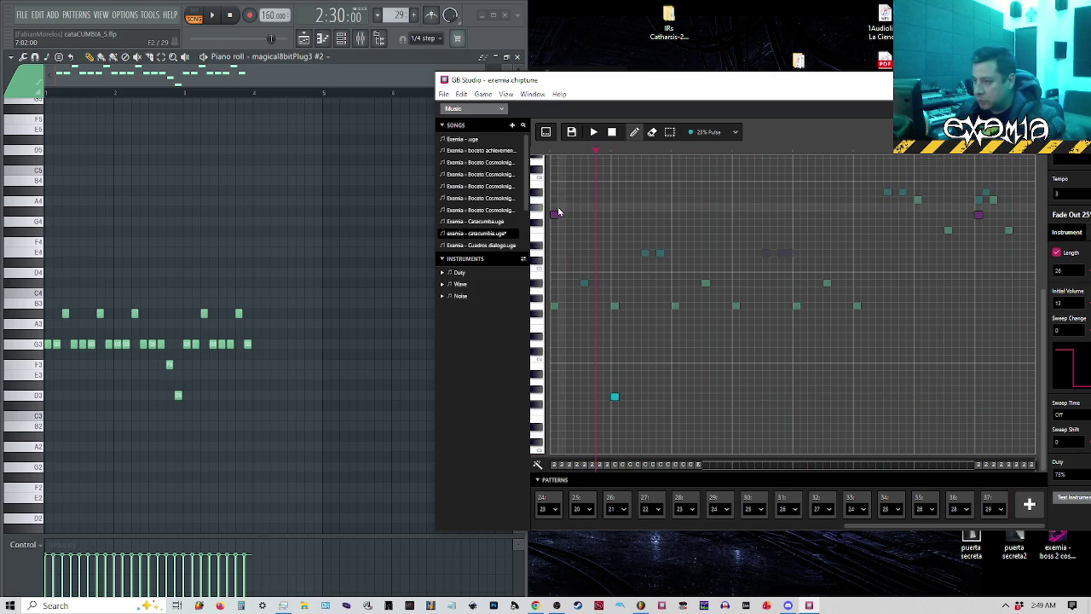
left_click(993, 500)
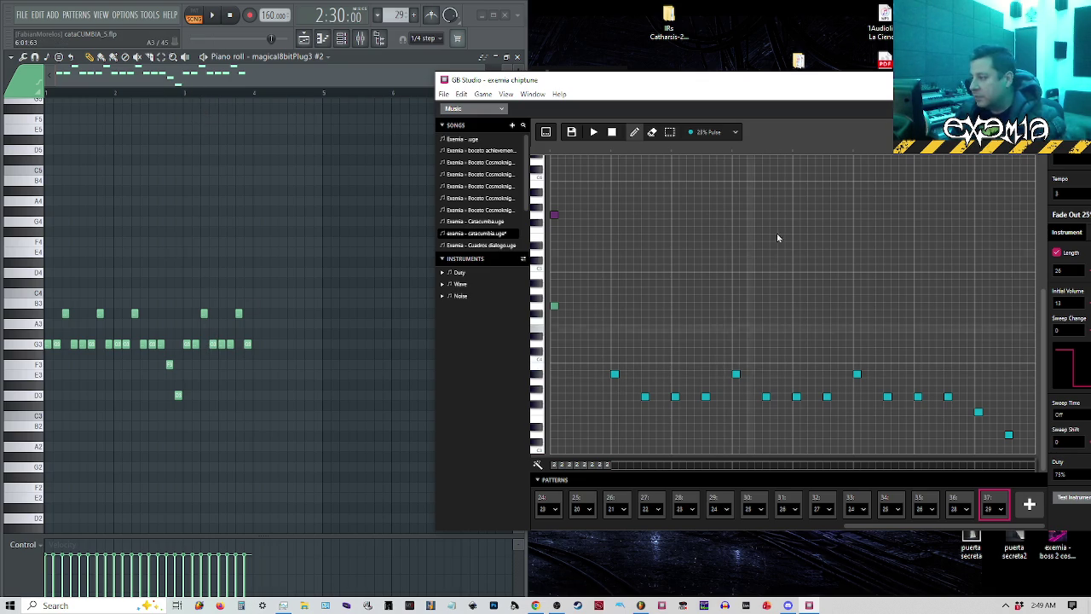
Select the notes at the phrase's end and add a new empty pattern 38 to the song.
left_click(728, 343)
right_click(730, 344)
key("3")
left_click_drag(731, 345, 958, 419)
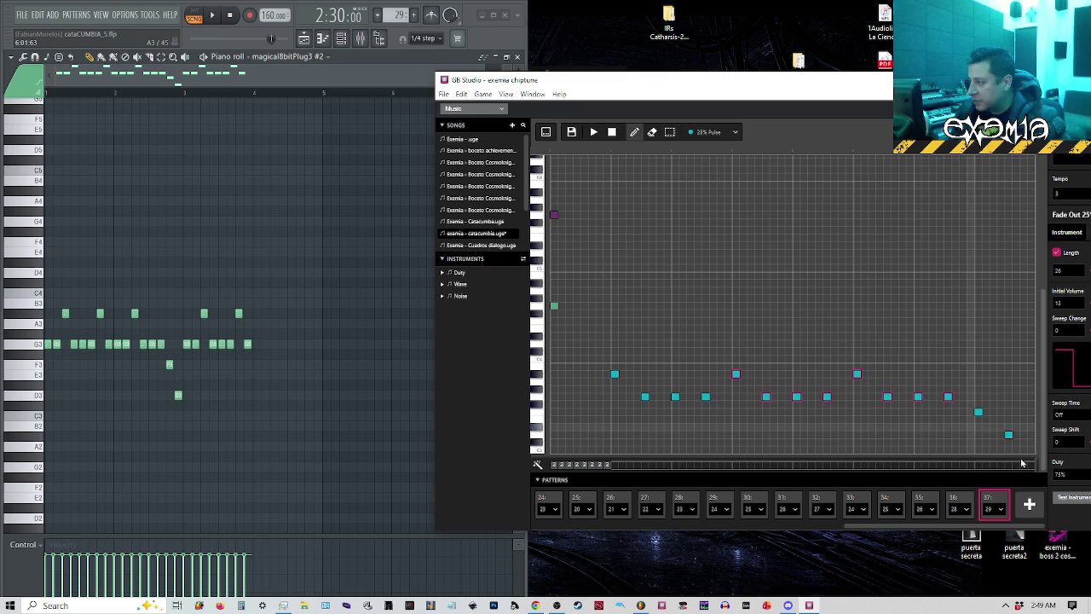
left_click(1029, 504)
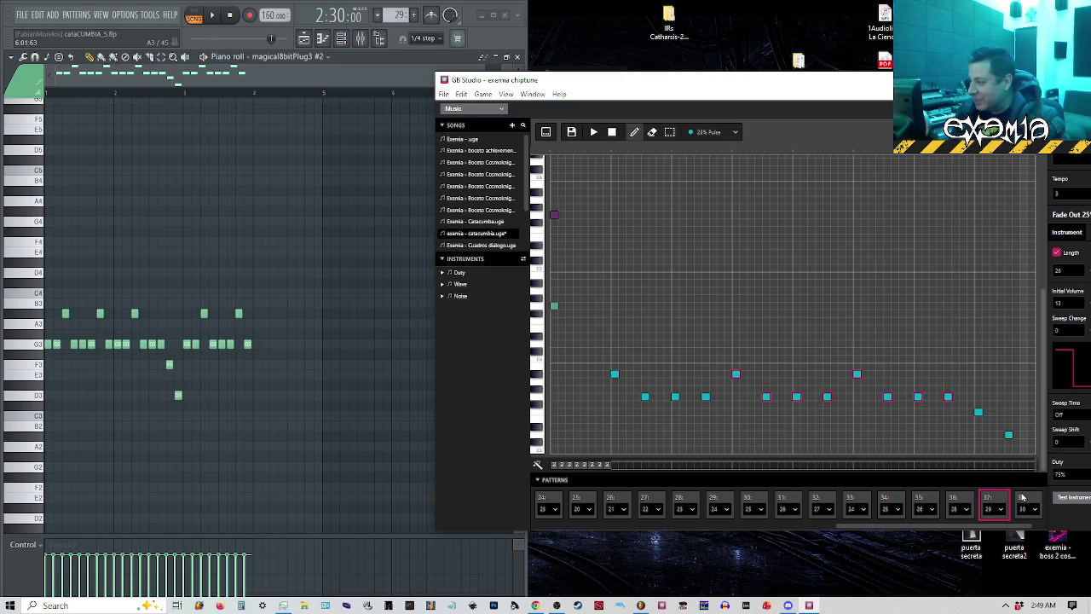
left_click(1026, 503)
Try pasting the notes into pattern 38, cancel with Esc, maximize the editor, and return to pattern 37.
key("Escape")
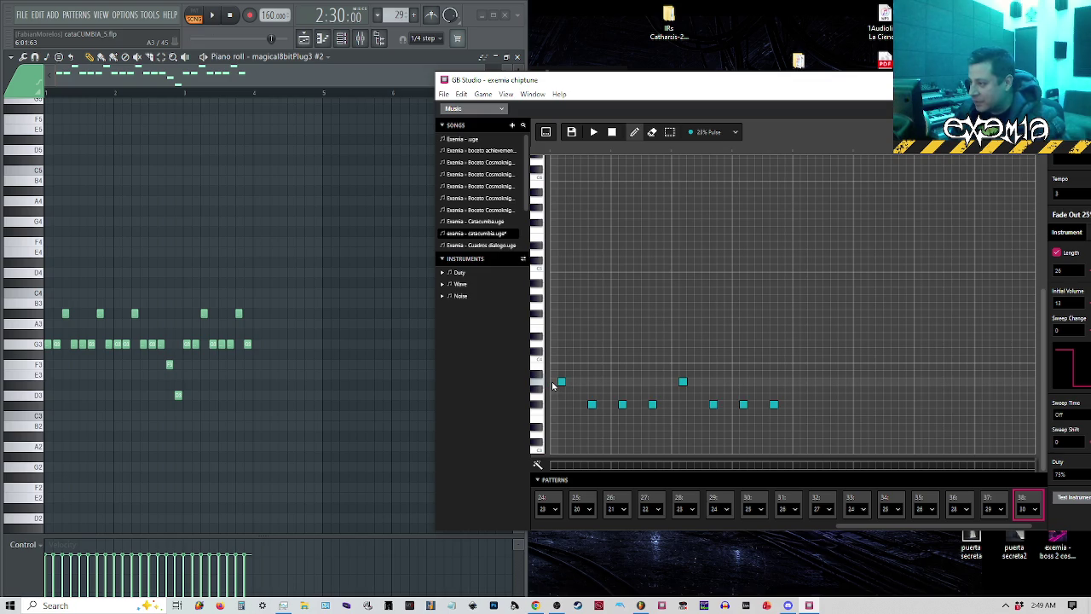
key("ctrl+v")
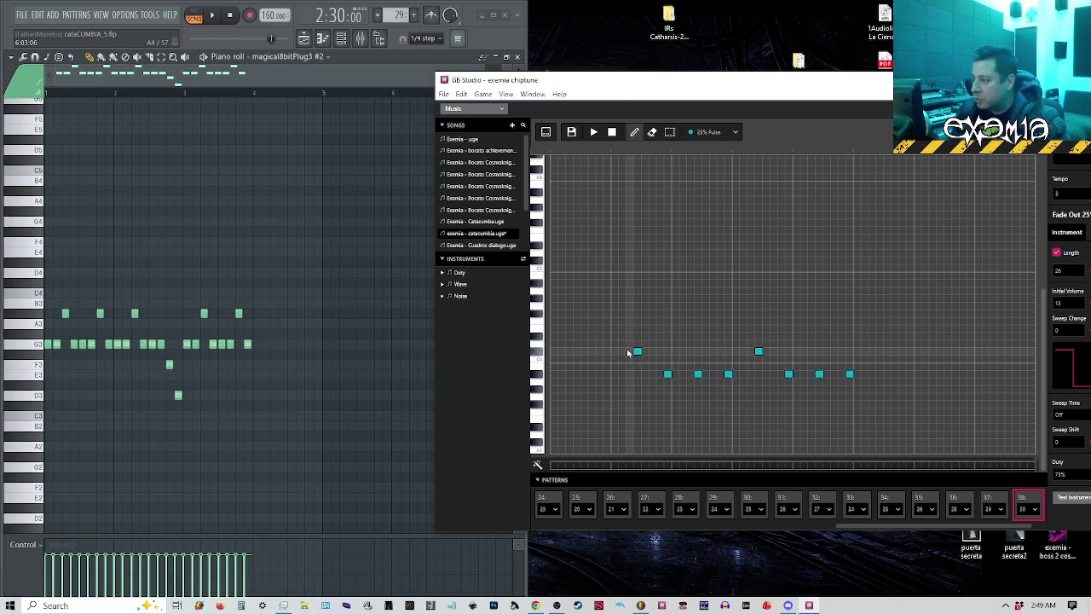
key("Escape")
key("super+Up")
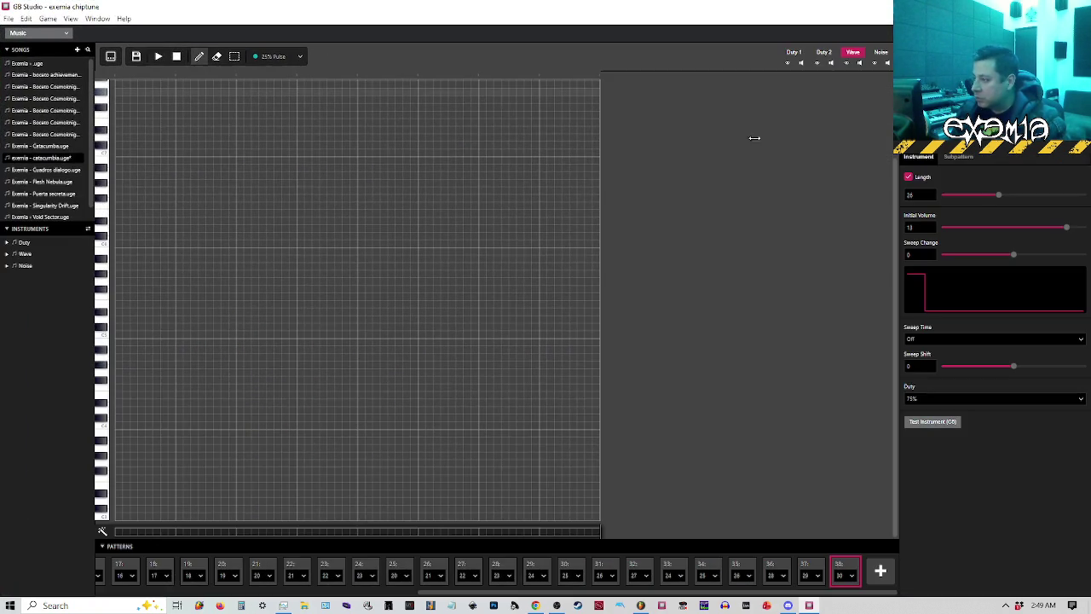
left_click(811, 567)
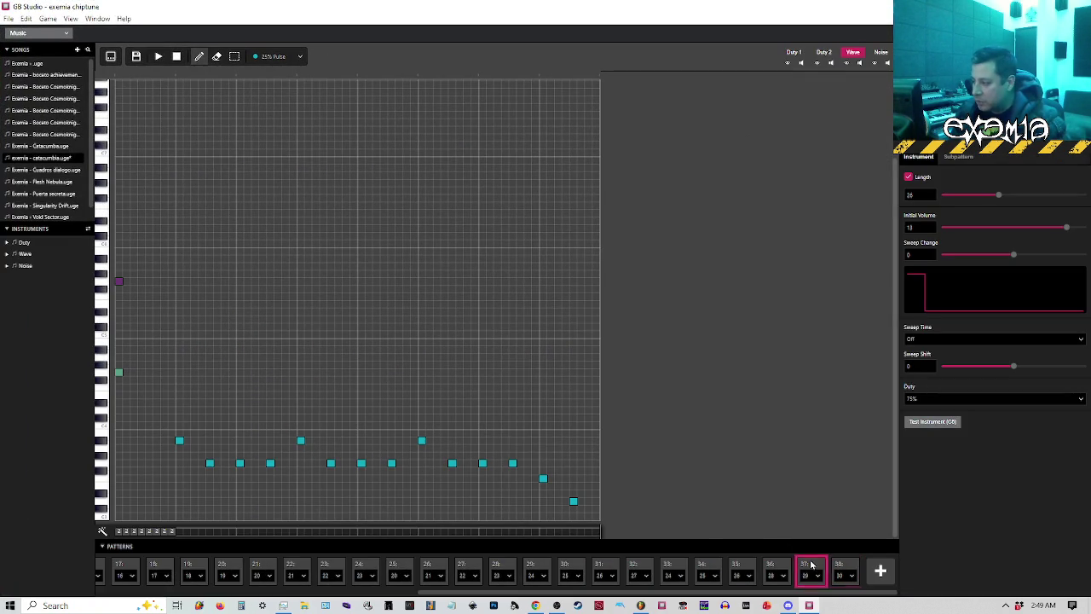
left_click(838, 565)
key("ctrl+v")
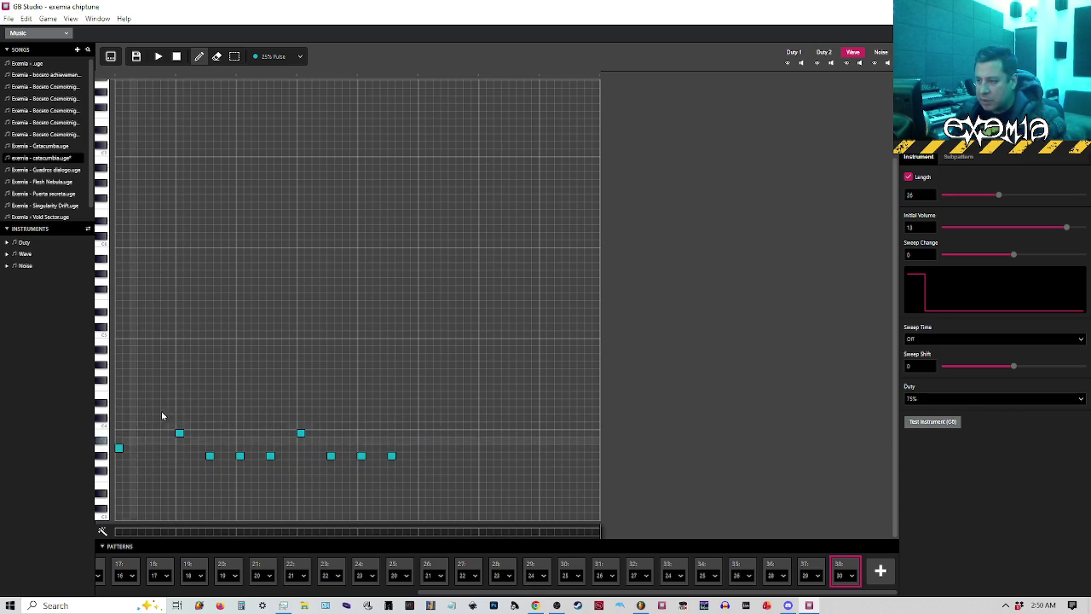
key("Escape")
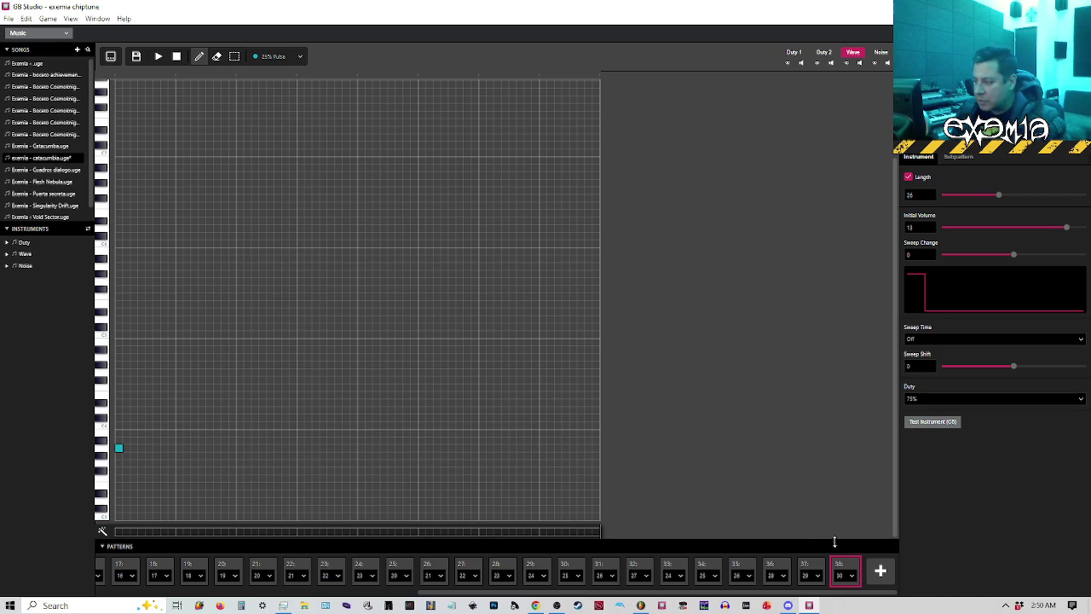
left_click(811, 570)
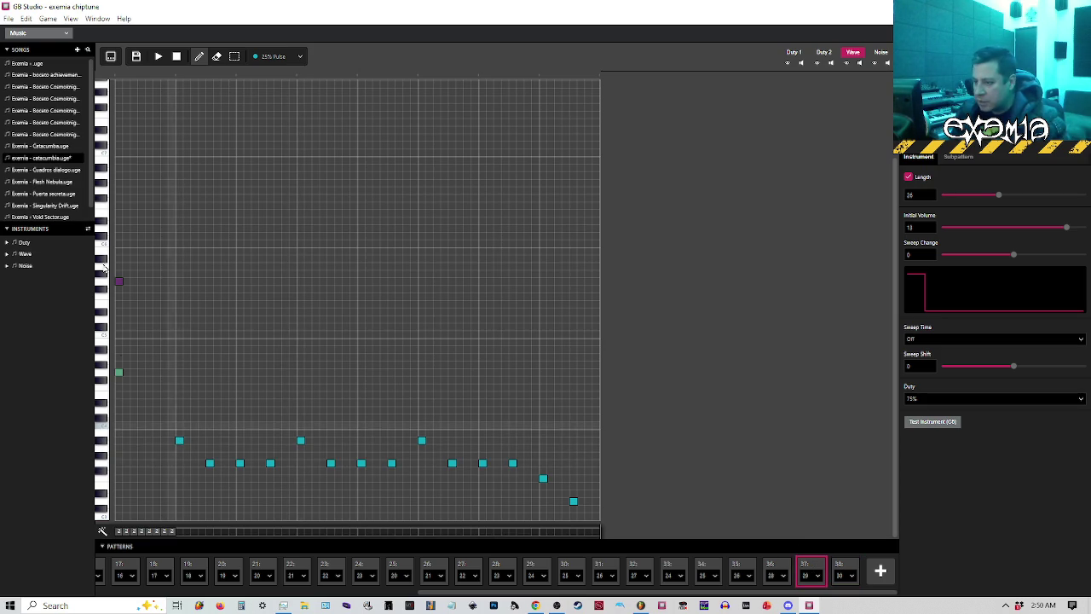
Save the song and reopen the exemia chiptune project.
left_click(8, 18)
left_click(19, 74)
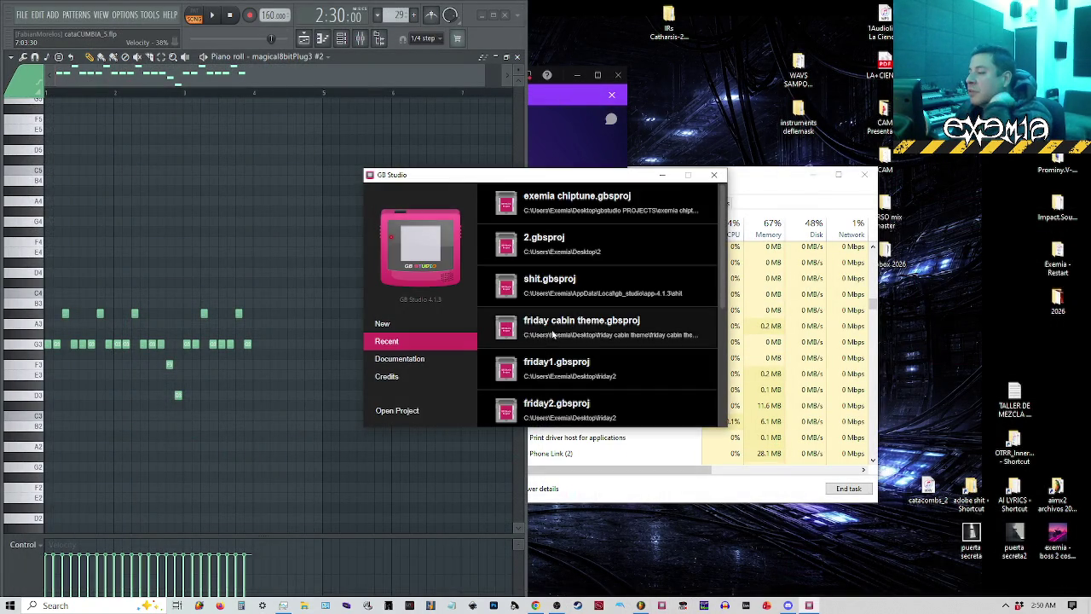
left_click(569, 207)
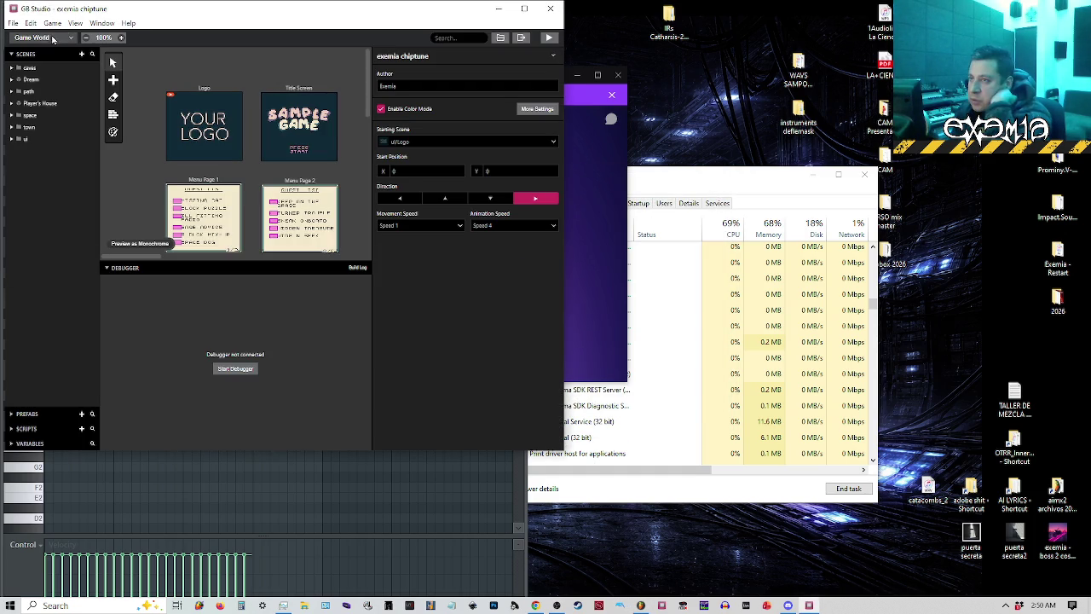
Open the catacumbia song in the Music section, maximize the editor, and show pattern 37.
left_click(51, 38)
left_click(47, 88)
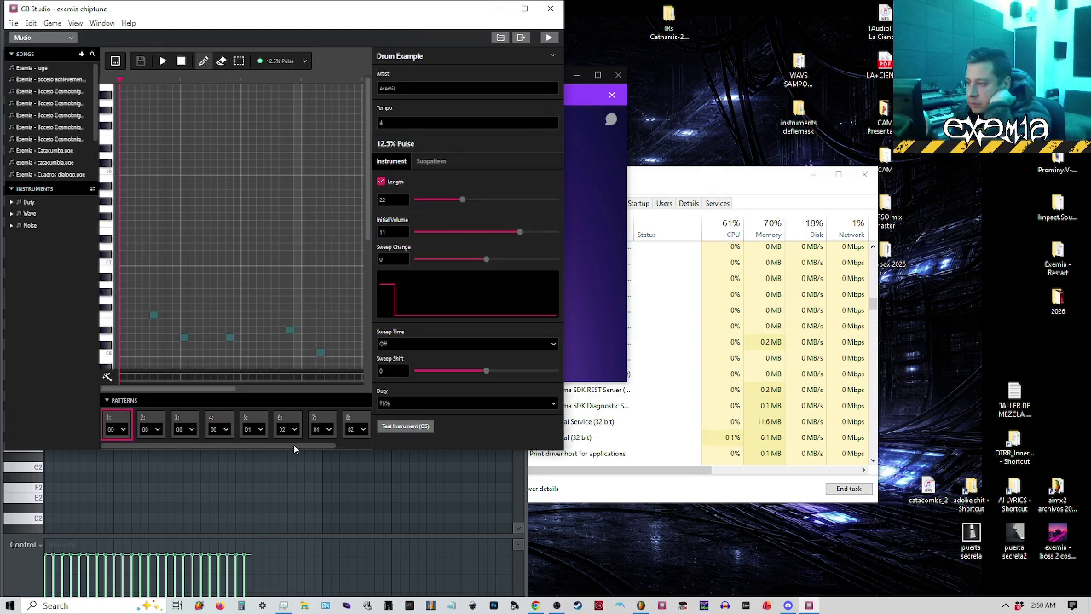
left_click_drag(294, 446, 452, 458)
left_click(68, 162)
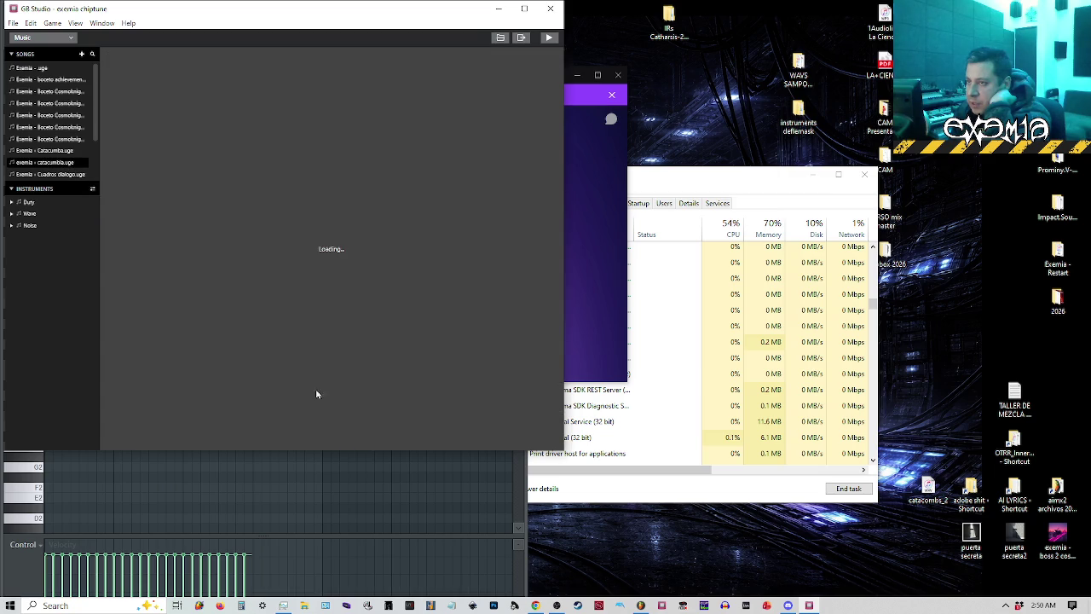
left_click_drag(138, 444, 365, 444)
left_click(317, 417)
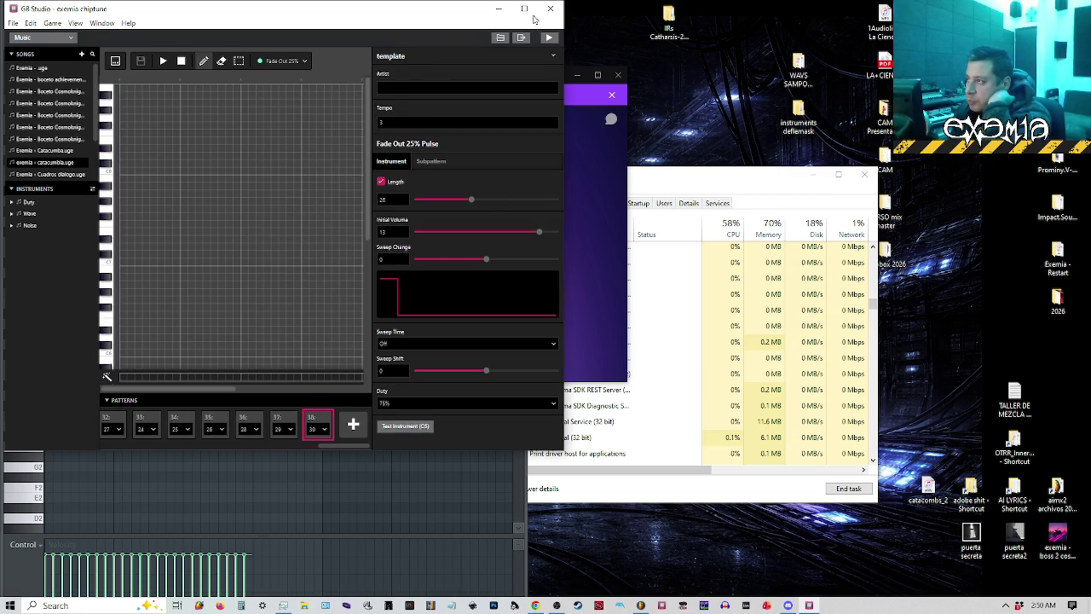
left_click(525, 8)
left_click(811, 570)
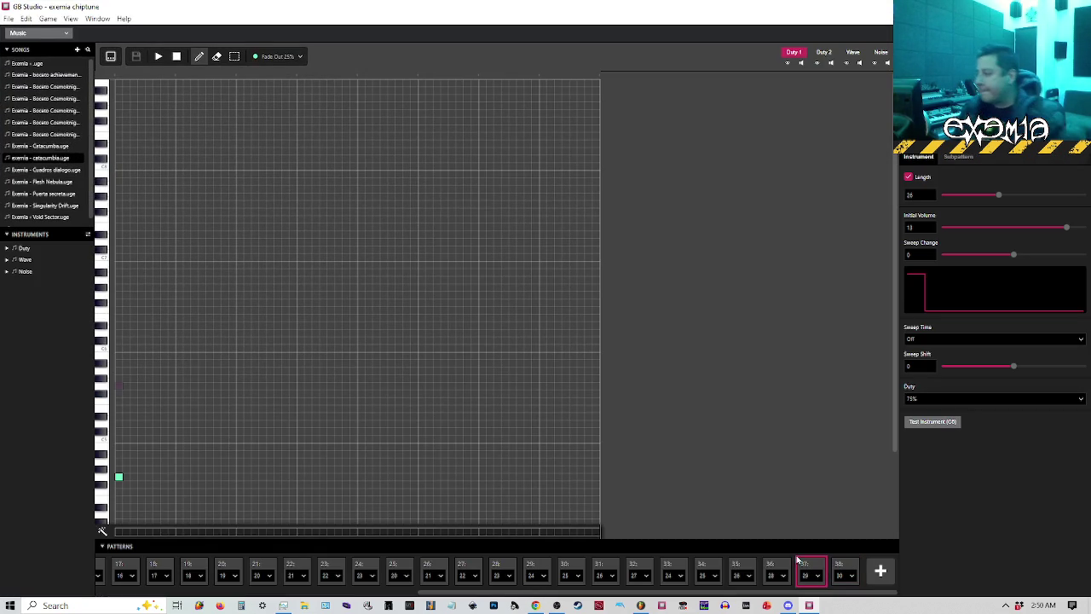
Play the song briefly, then check patterns 36, 37 and 38, ending on pattern 37.
key("space")
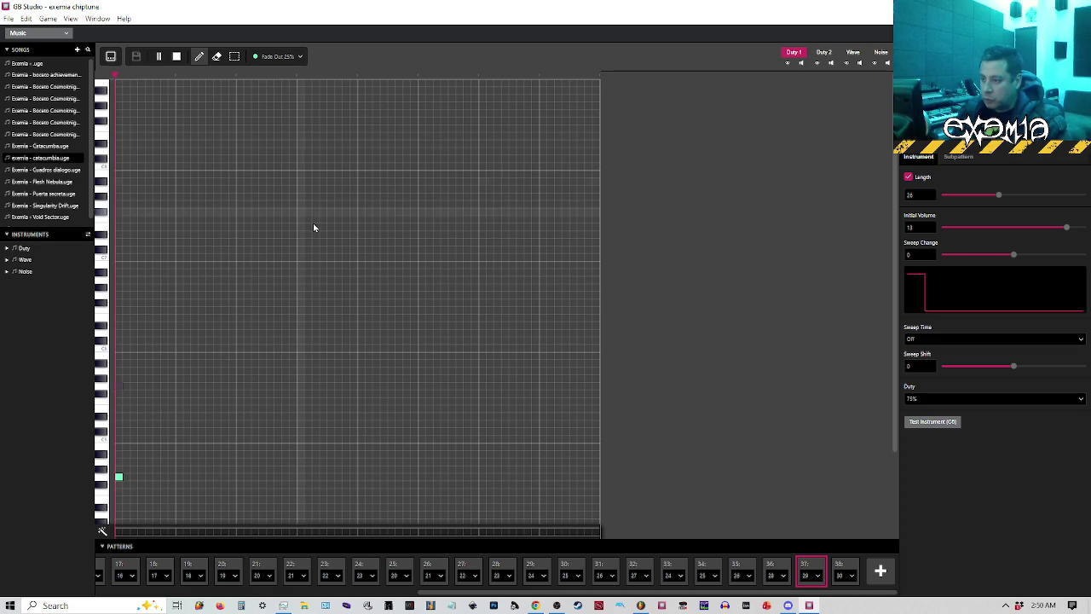
key("space")
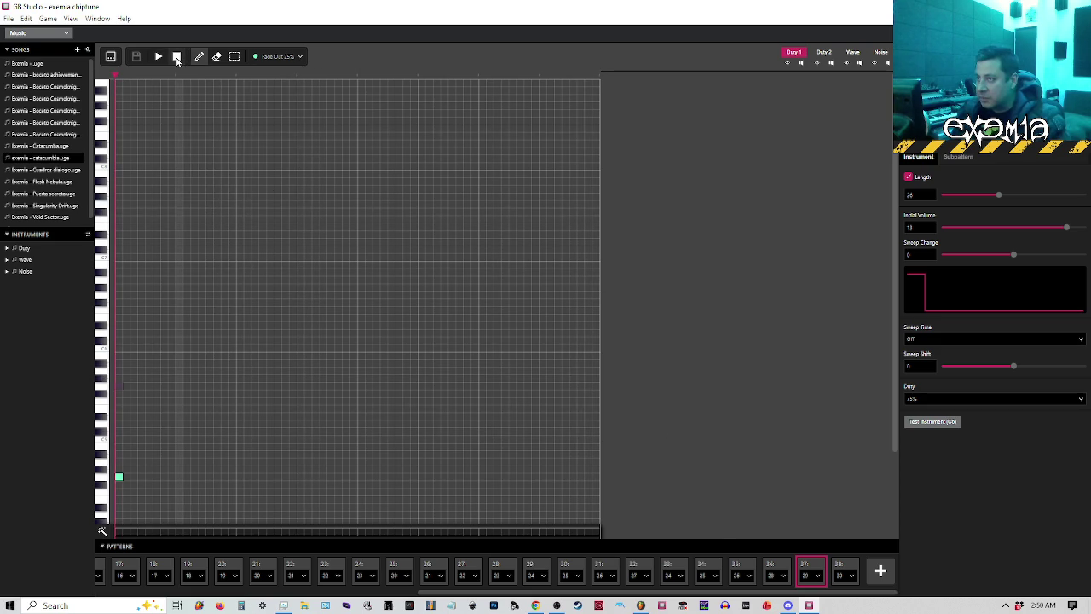
left_click(771, 566)
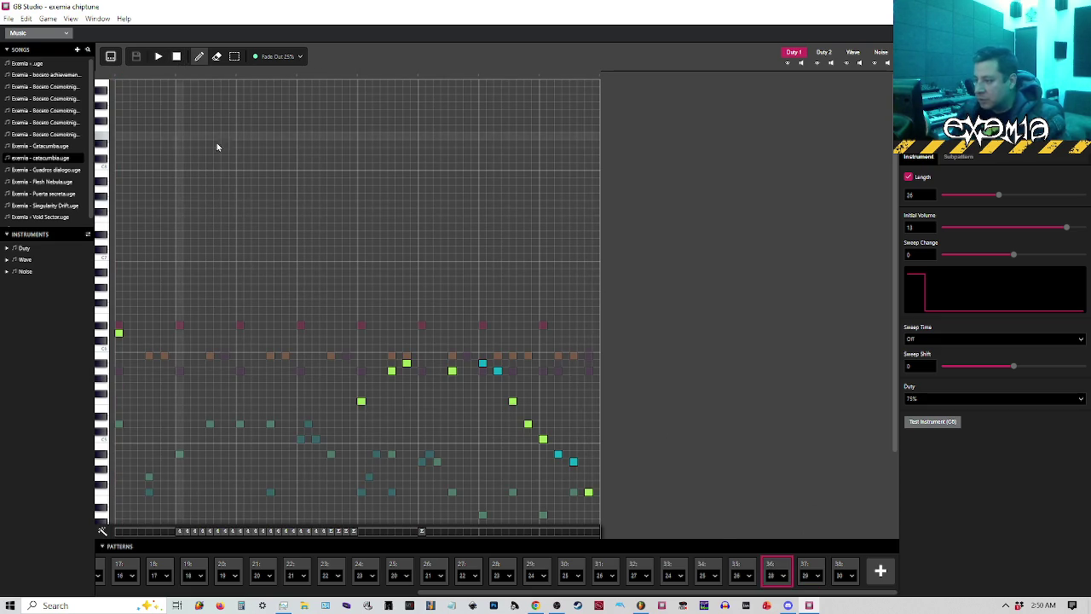
left_click(809, 567)
left_click(839, 569)
left_click(809, 568)
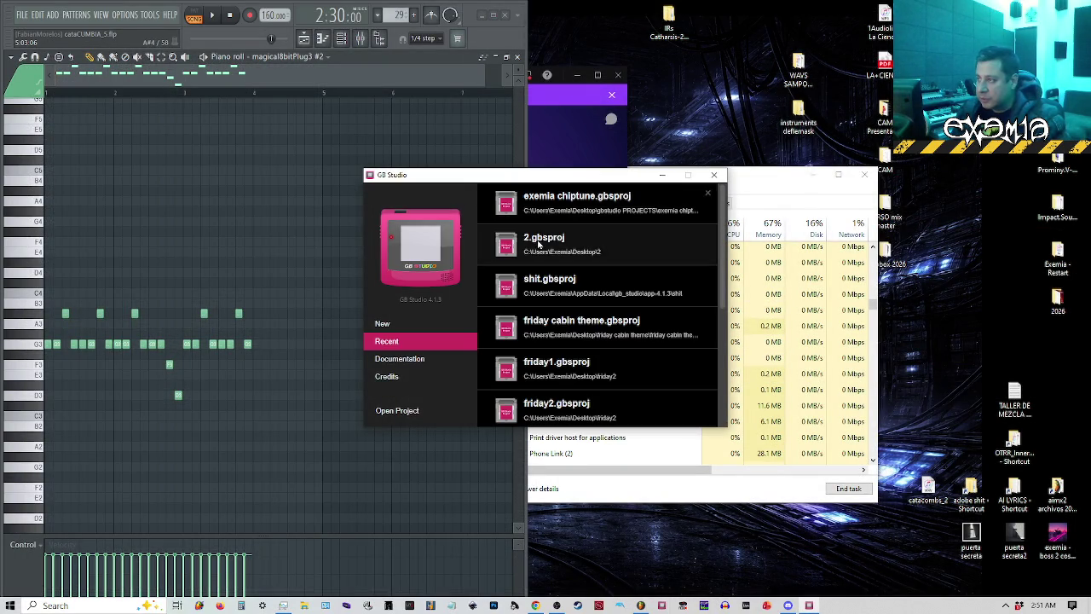
Reopen exemia chiptune.gbsproj, switch to the Music section, and load exemia - catacumbia.uge.
left_click(529, 207)
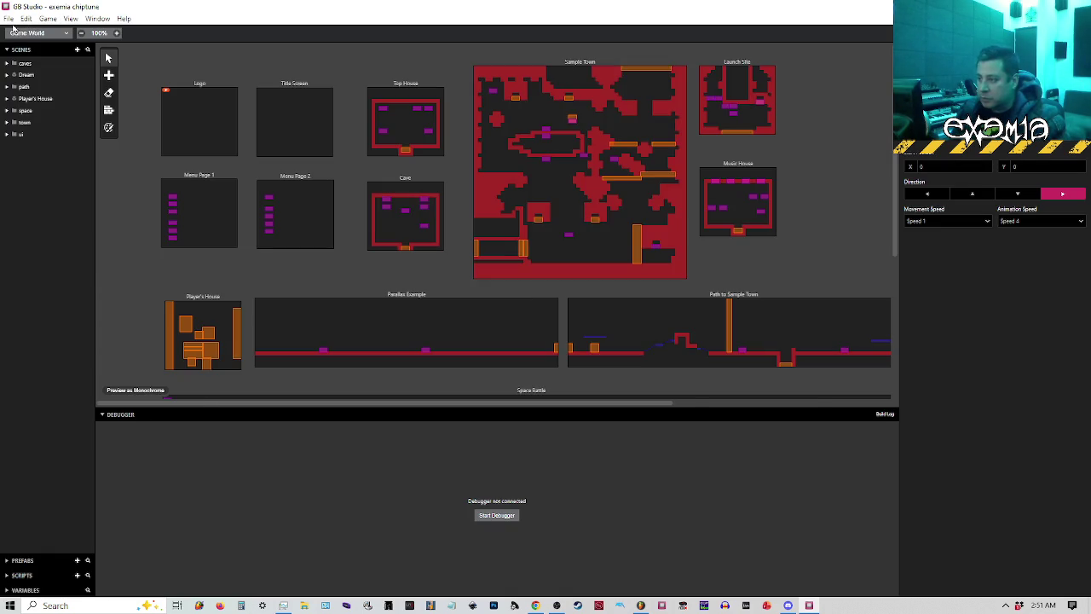
left_click(21, 34)
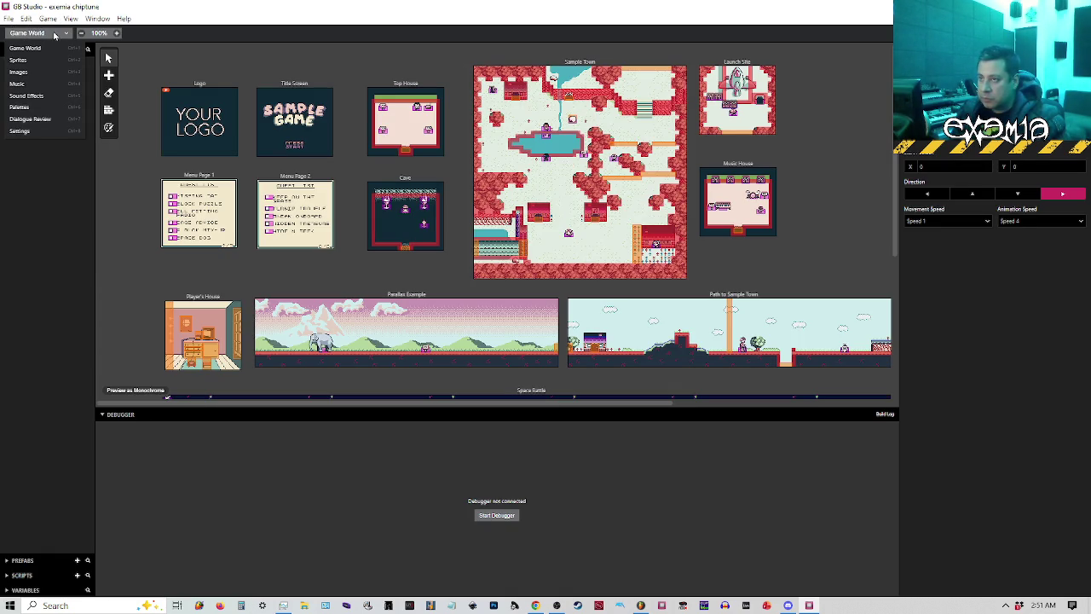
left_click(29, 84)
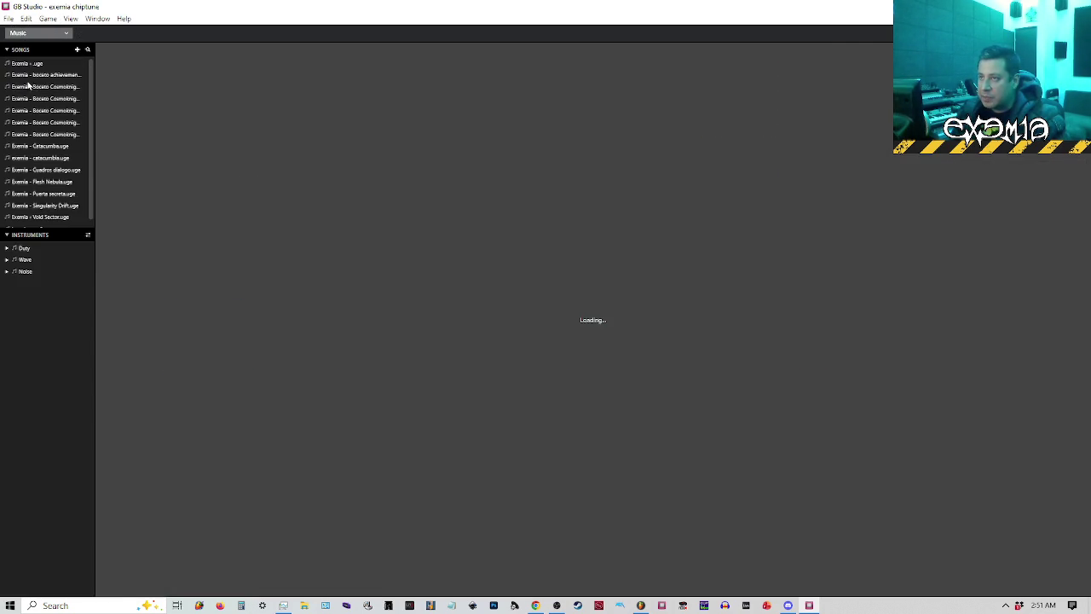
left_click(49, 158)
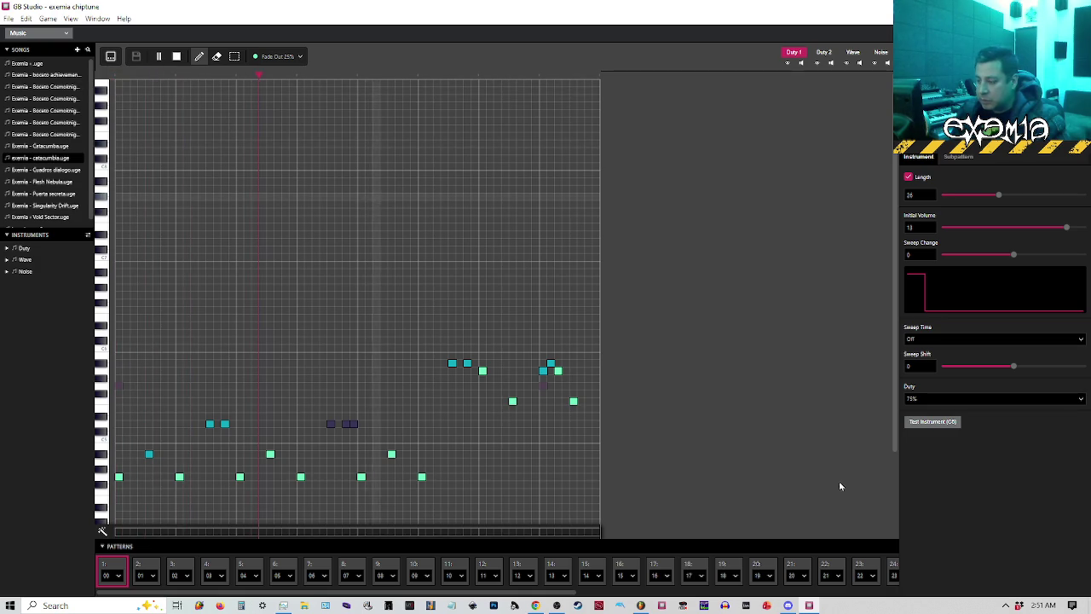
Stop playback, browse patterns 36 to 38, and replay pattern 37 briefly.
key("space")
left_click_drag(571, 594, 895, 594)
left_click(842, 570)
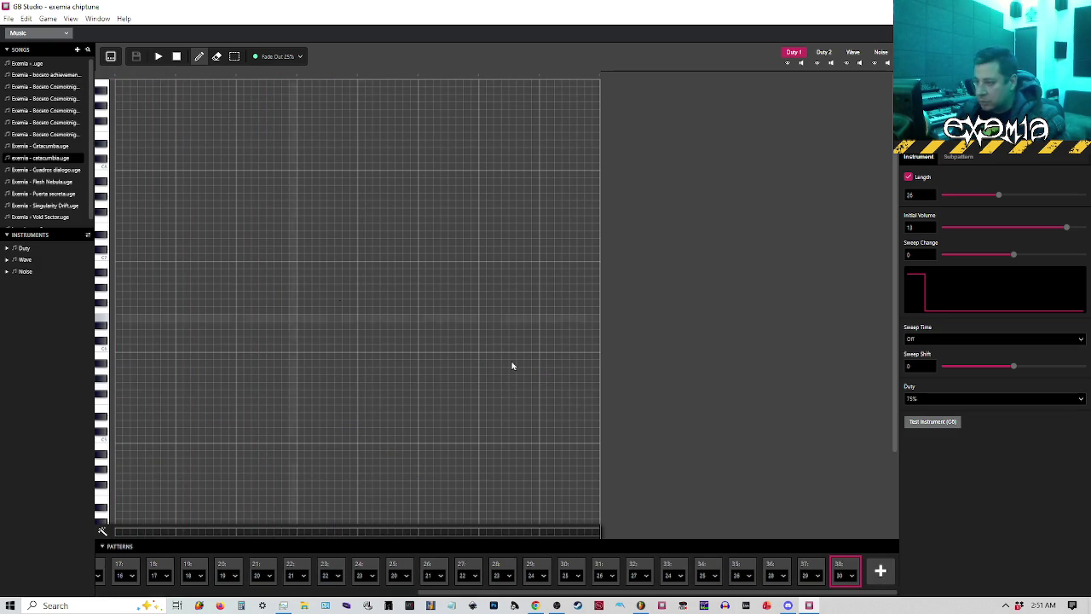
left_click(812, 571)
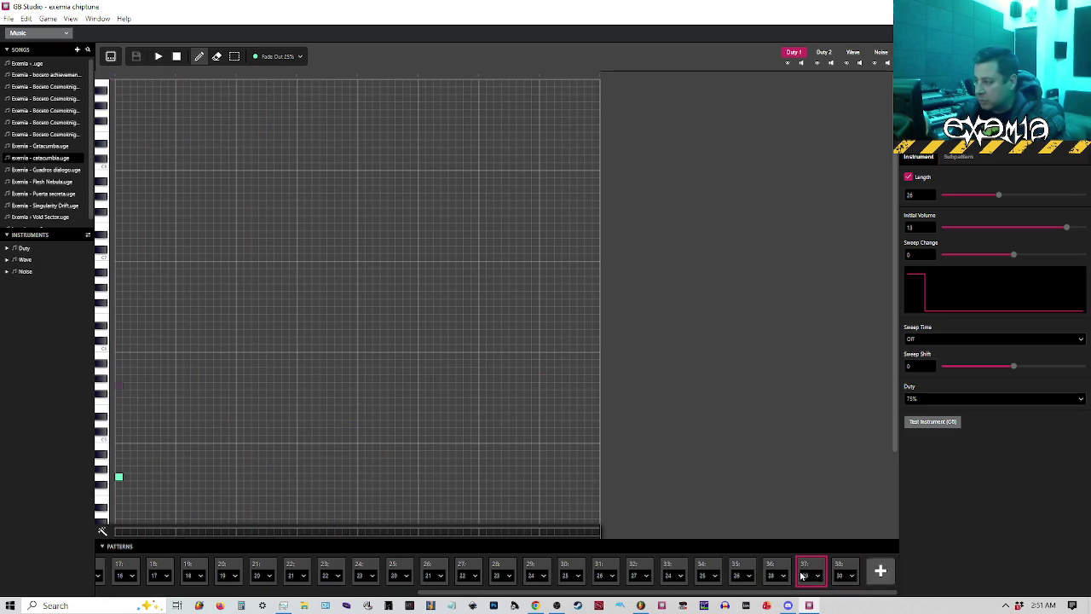
left_click(780, 565)
left_click(797, 564)
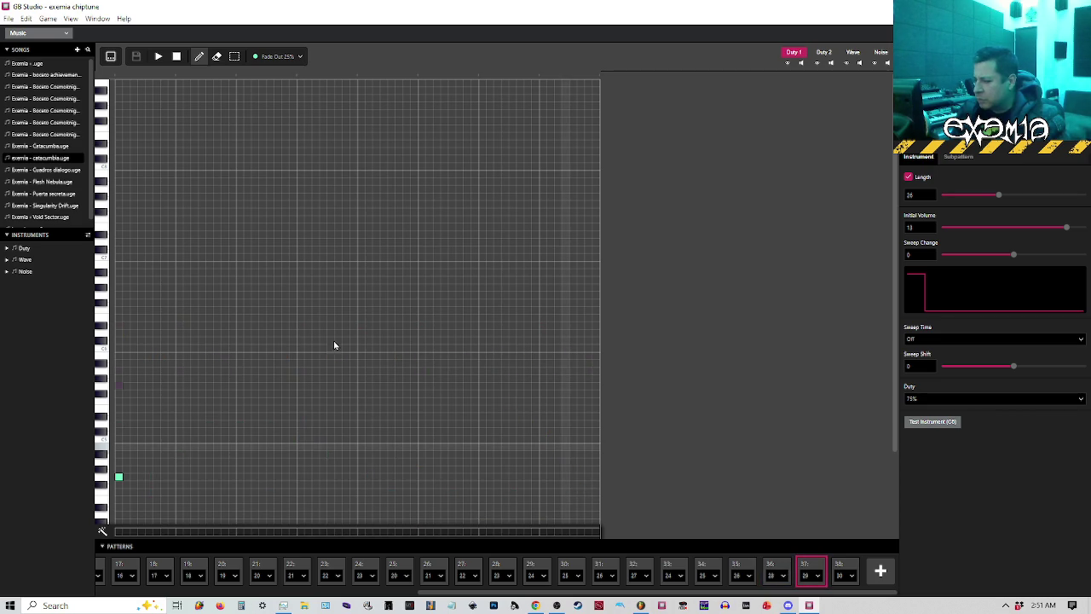
scroll(328, 338, "down", 3)
left_click(118, 79)
key("space")
left_click(782, 567)
left_click(810, 570)
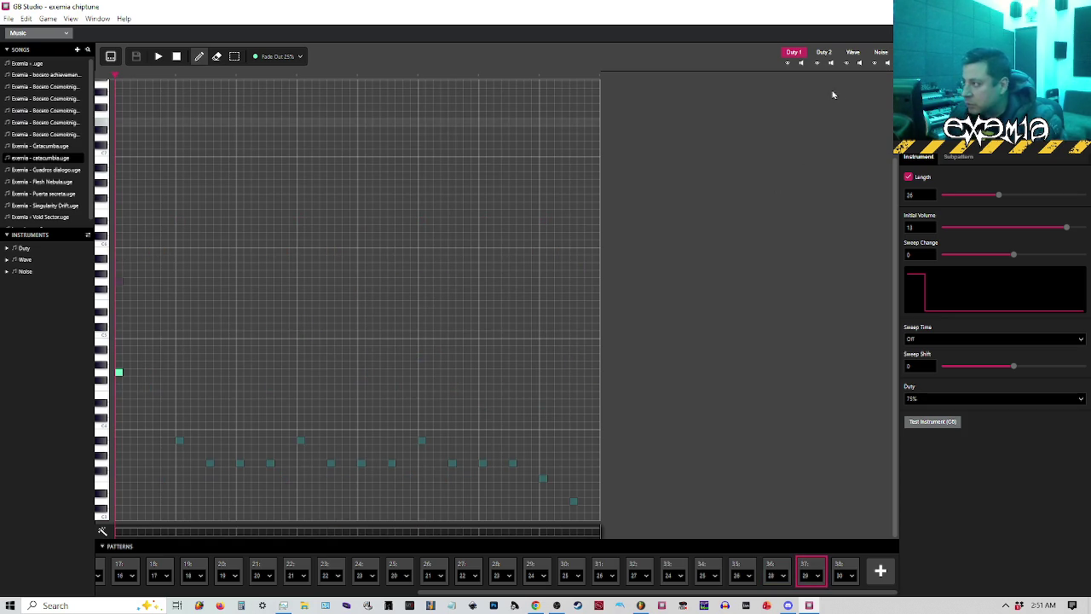
Show the Wave channel's notes and play the song from pattern 36, then stop.
left_click(853, 52)
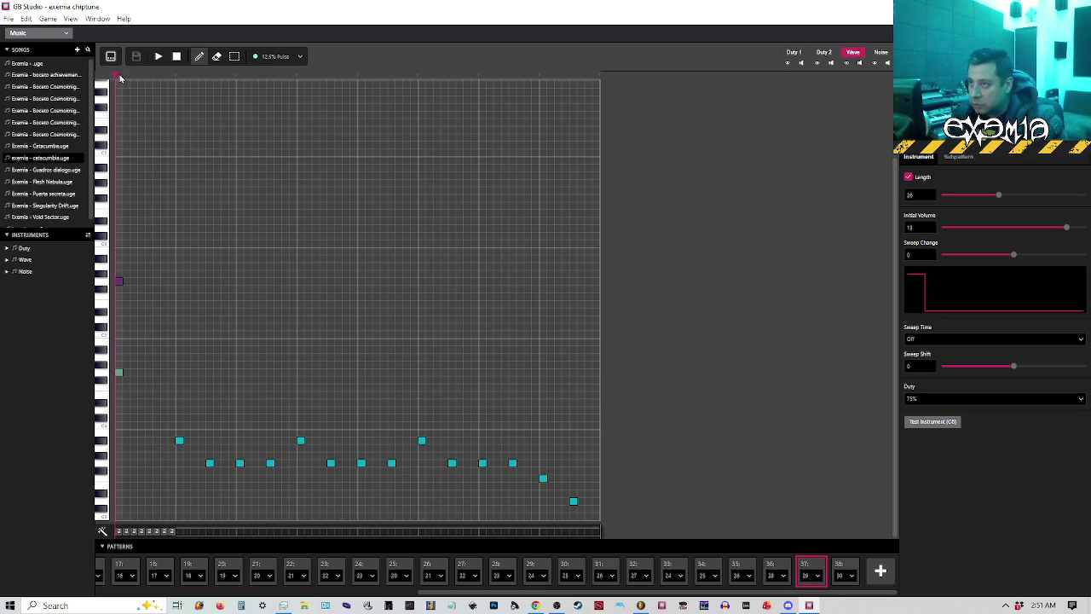
key("space")
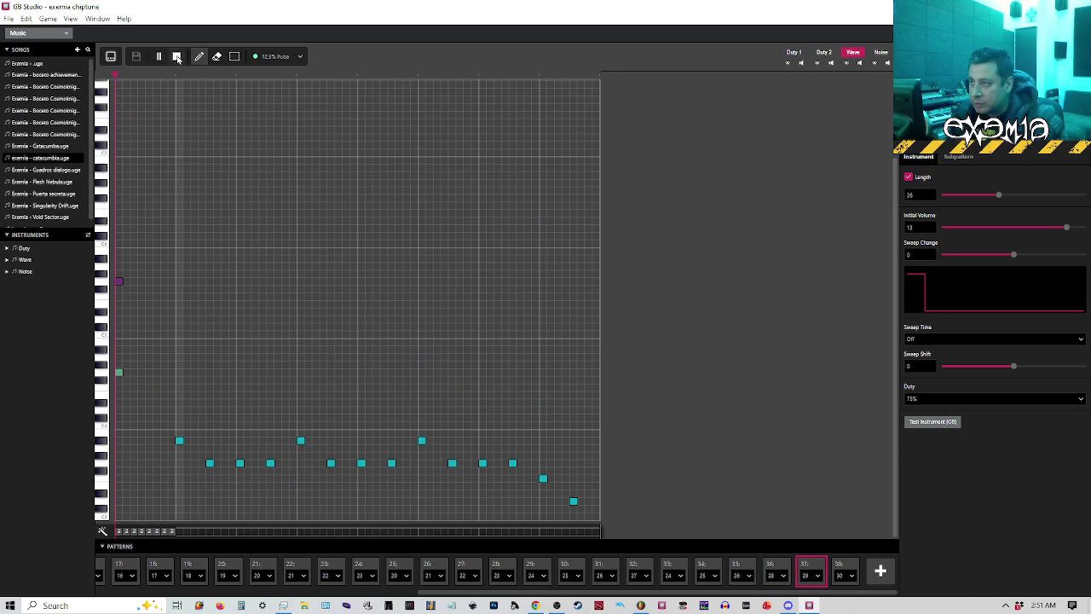
left_click(770, 569)
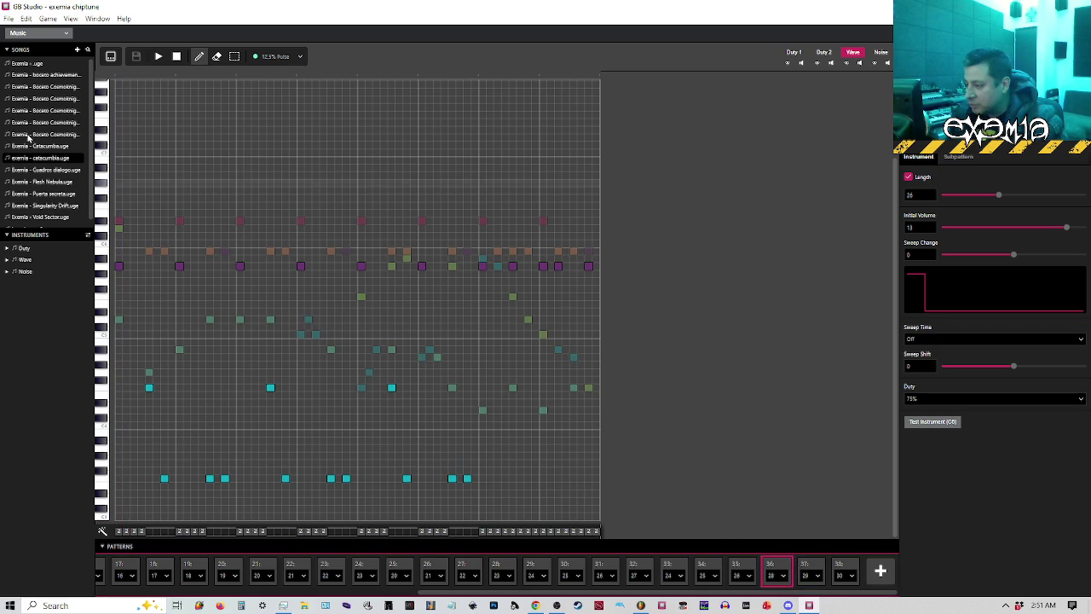
key("space")
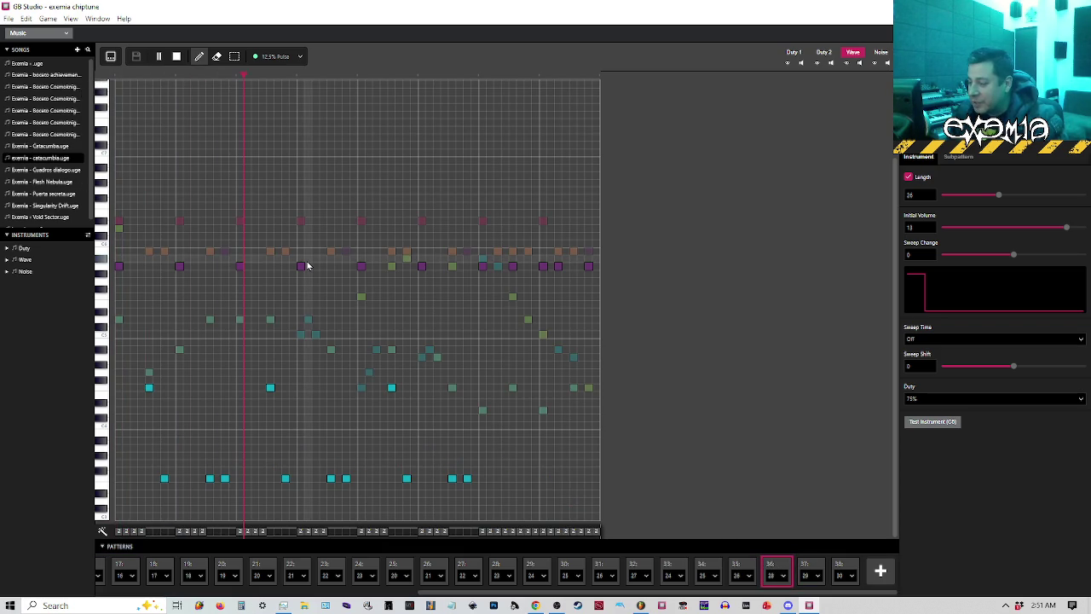
key("space")
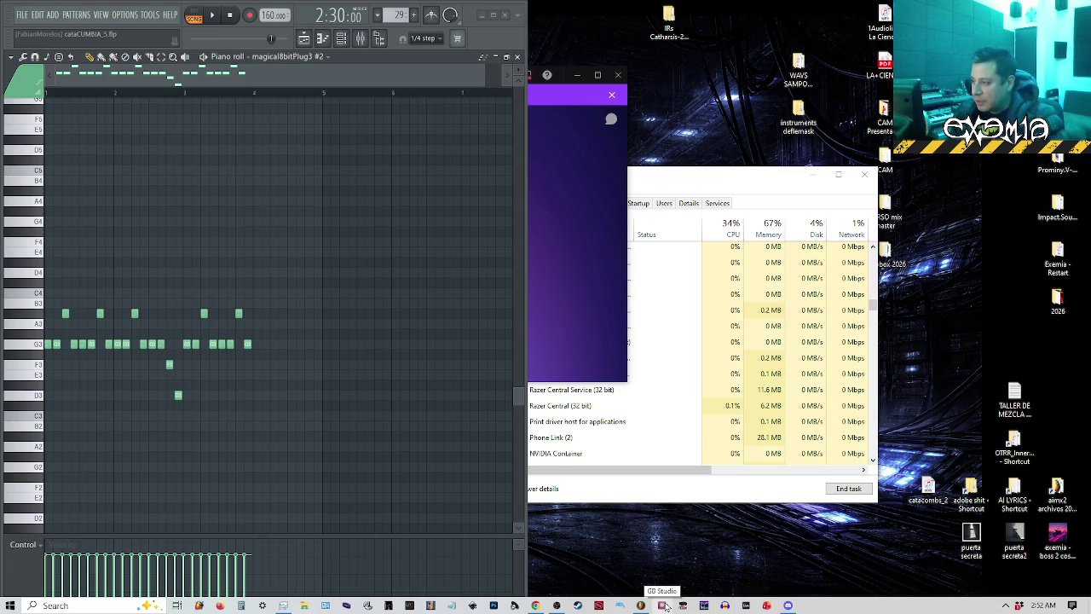
Close Task Manager and Discord, then reopen the exemia chiptune project.
left_click(864, 173)
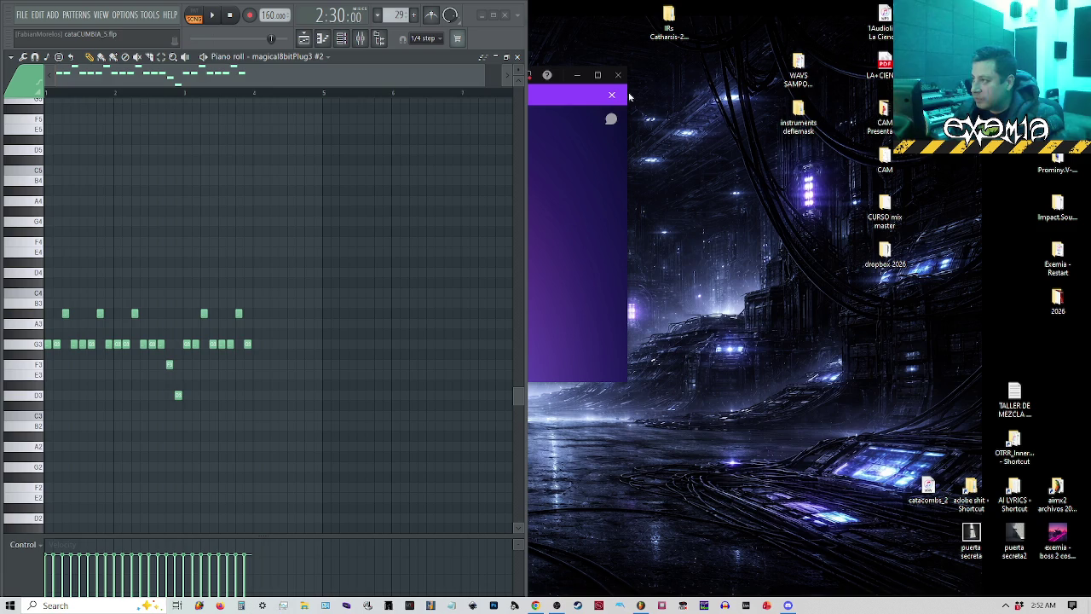
left_click(618, 75)
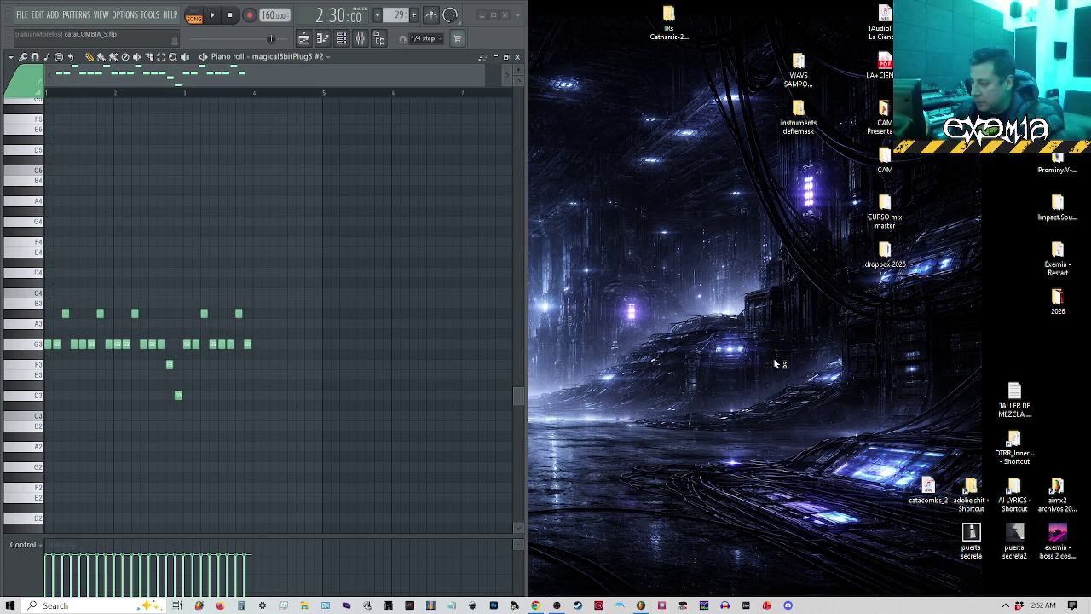
left_click(560, 201)
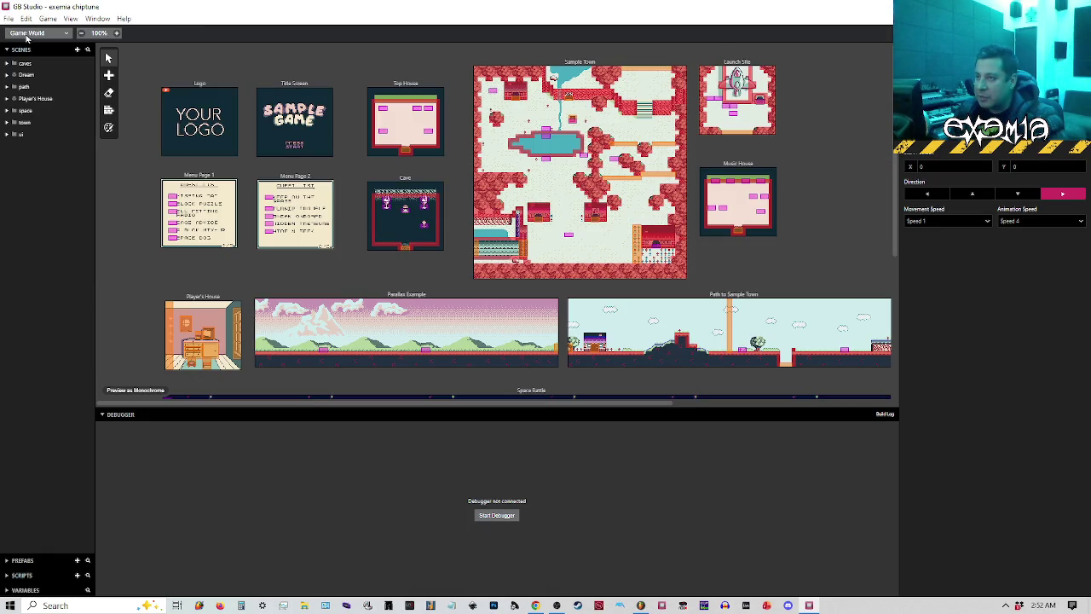
Switch to the Music section, load a Boceto sketch song and play it from pattern 1.
left_click(27, 34)
left_click(35, 89)
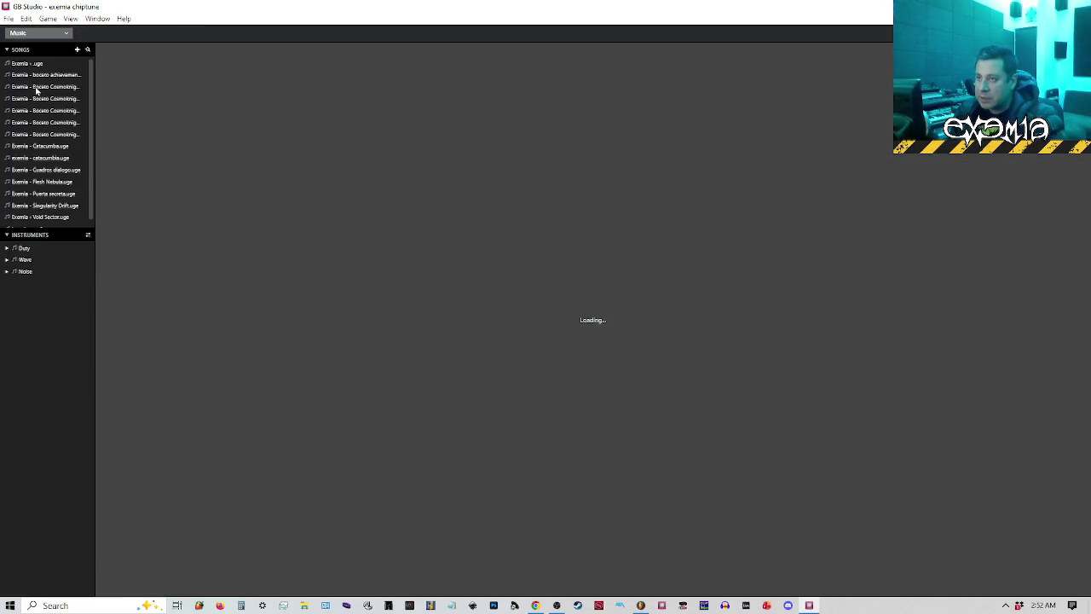
left_click(68, 135)
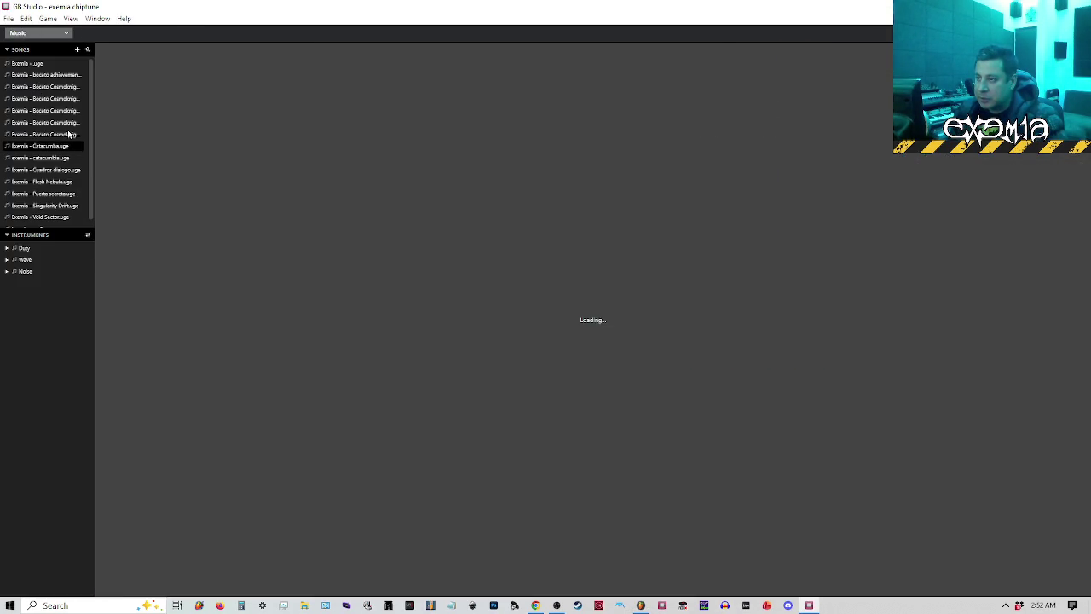
left_click(158, 57)
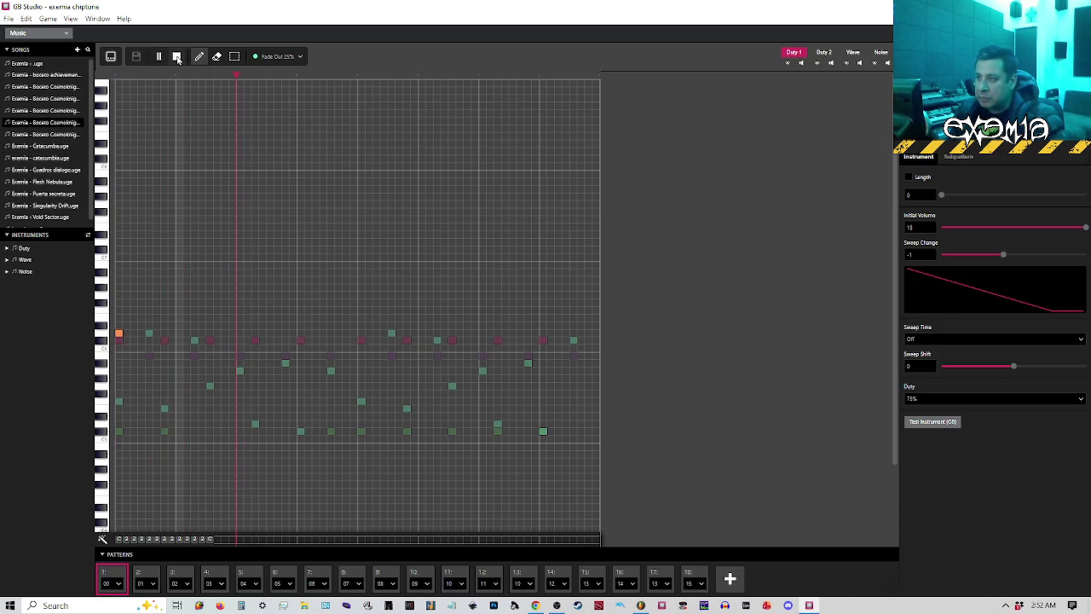
Preview other songs, including Flesh Nebula and Singularity Drift, then reload exemia - catacumba.uge.
left_click(59, 99)
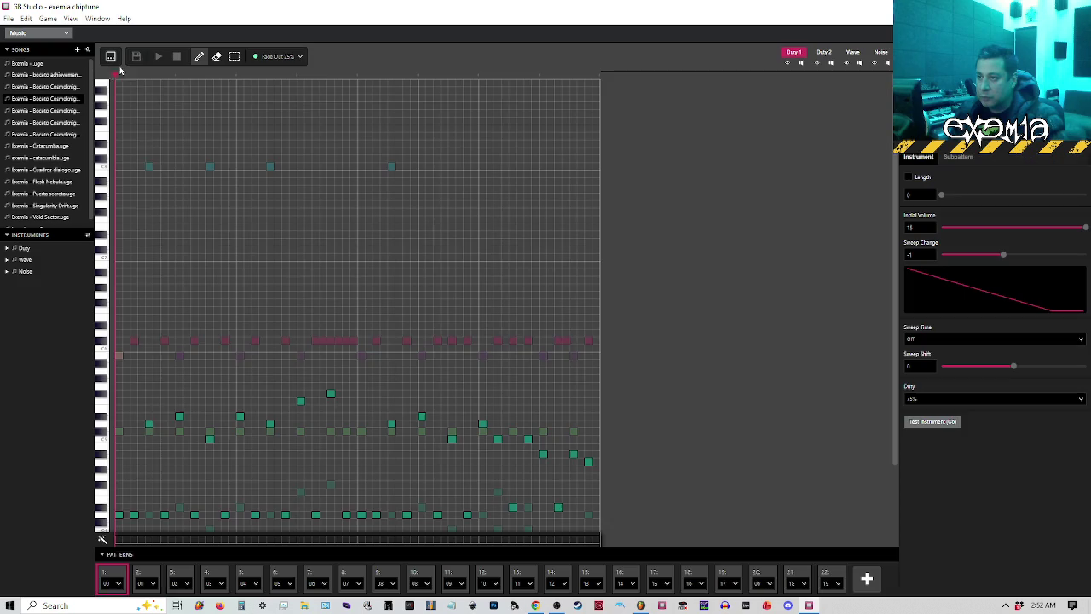
left_click(157, 58)
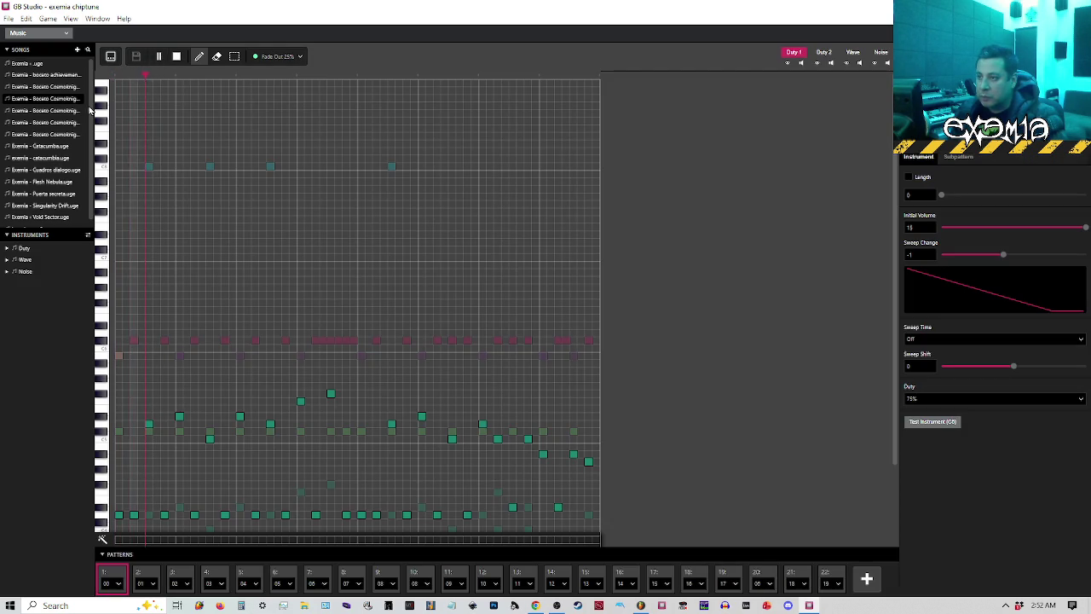
left_click(51, 183)
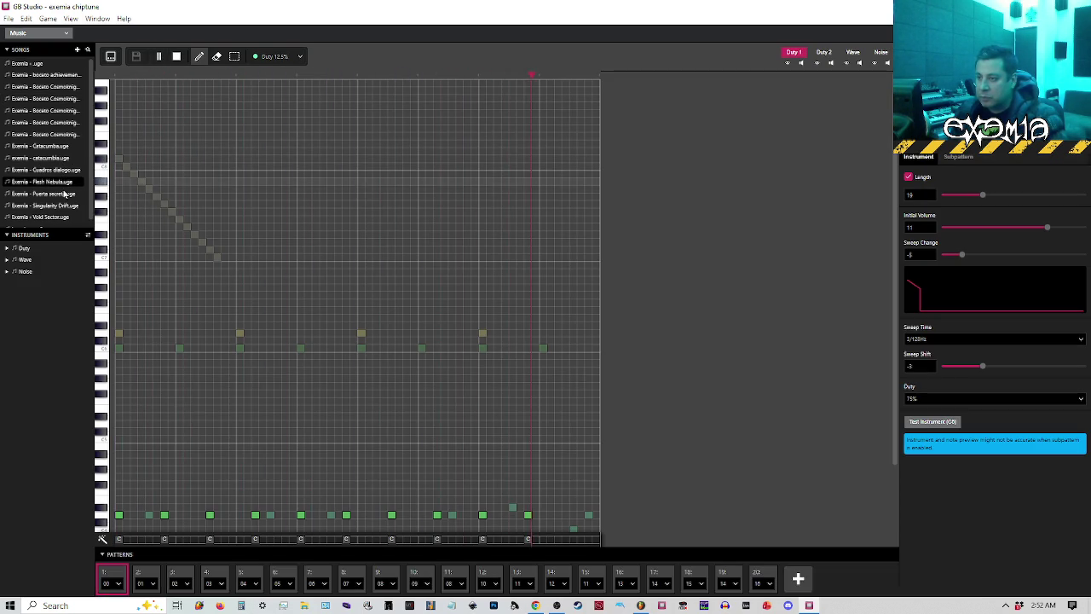
left_click(64, 206)
left_click(159, 58)
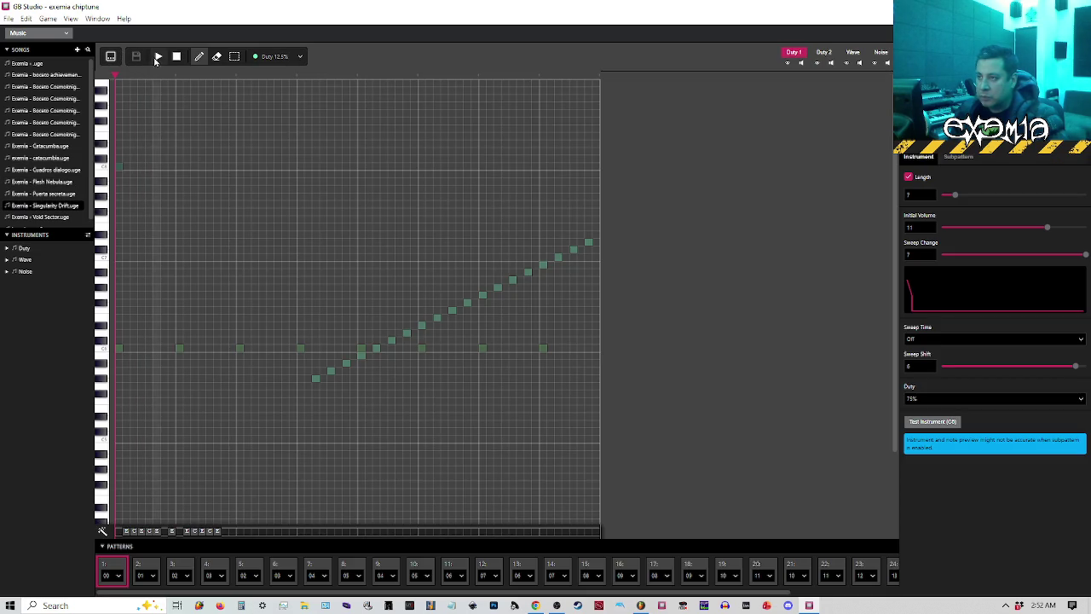
left_click(177, 56)
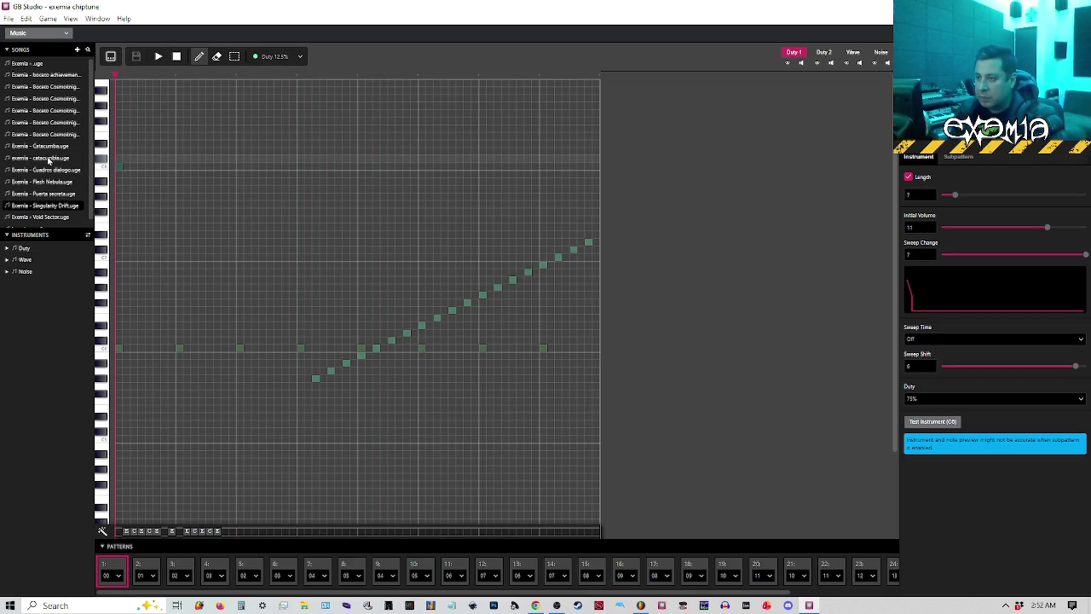
left_click(49, 159)
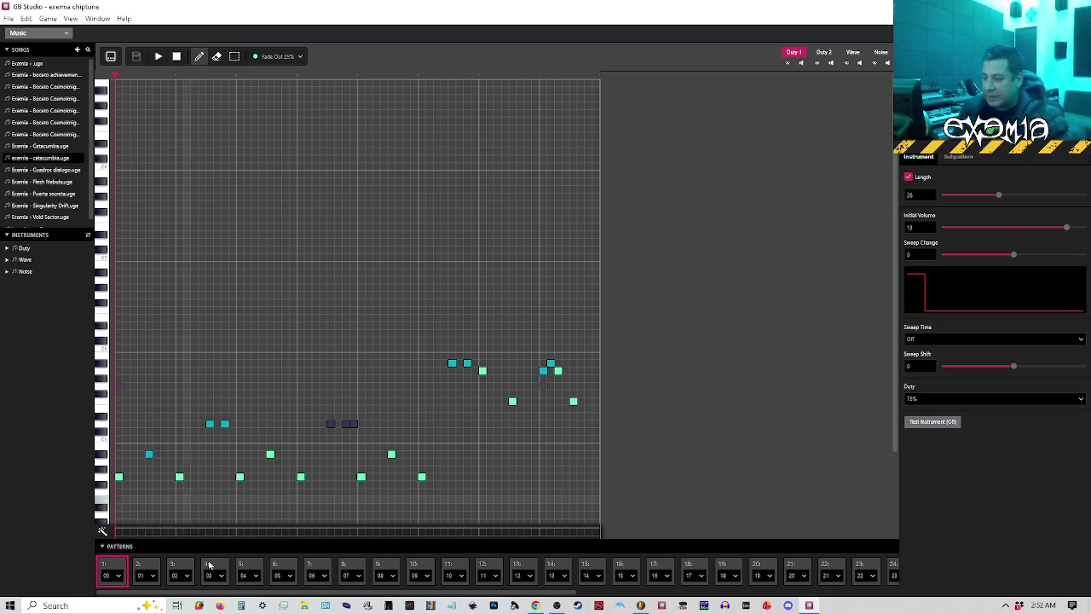
left_click_drag(261, 595, 584, 595)
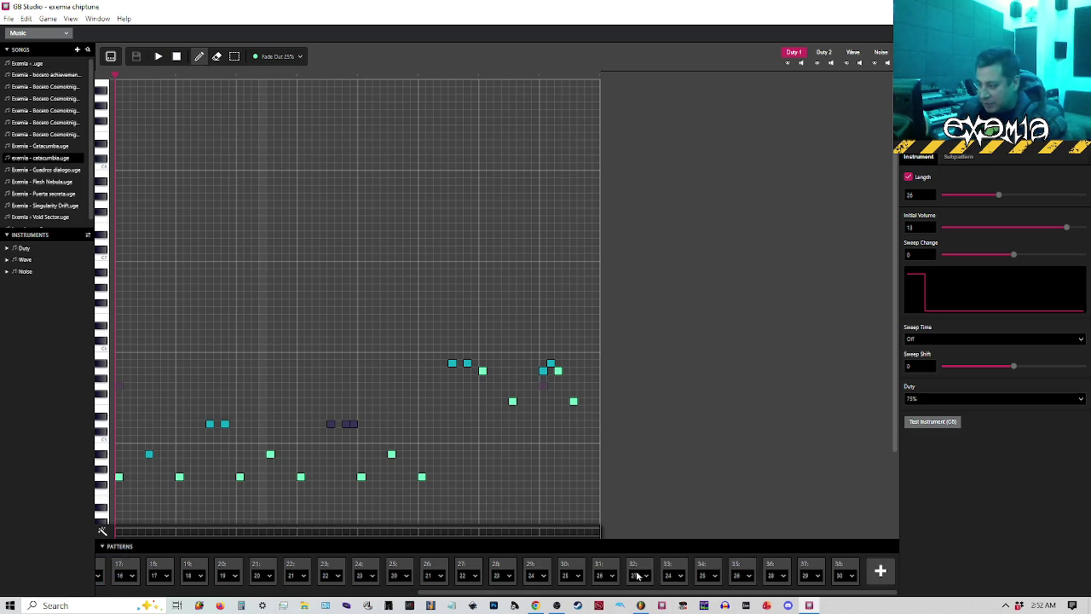
Delete the empty pattern 38 and look through patterns 35, 36 and 37.
left_click(856, 569)
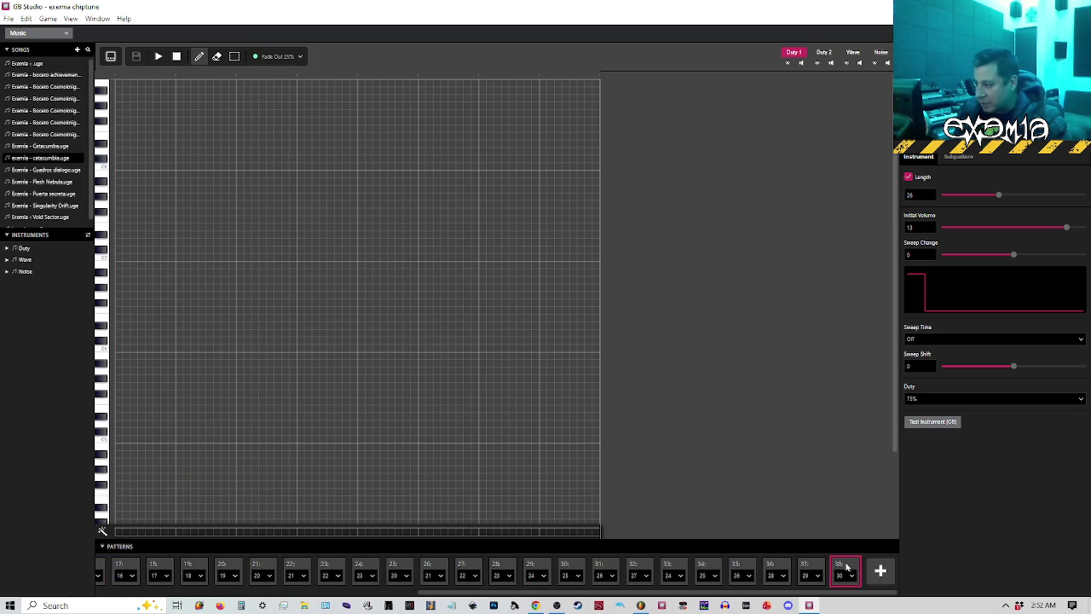
key("Delete")
left_click(811, 568)
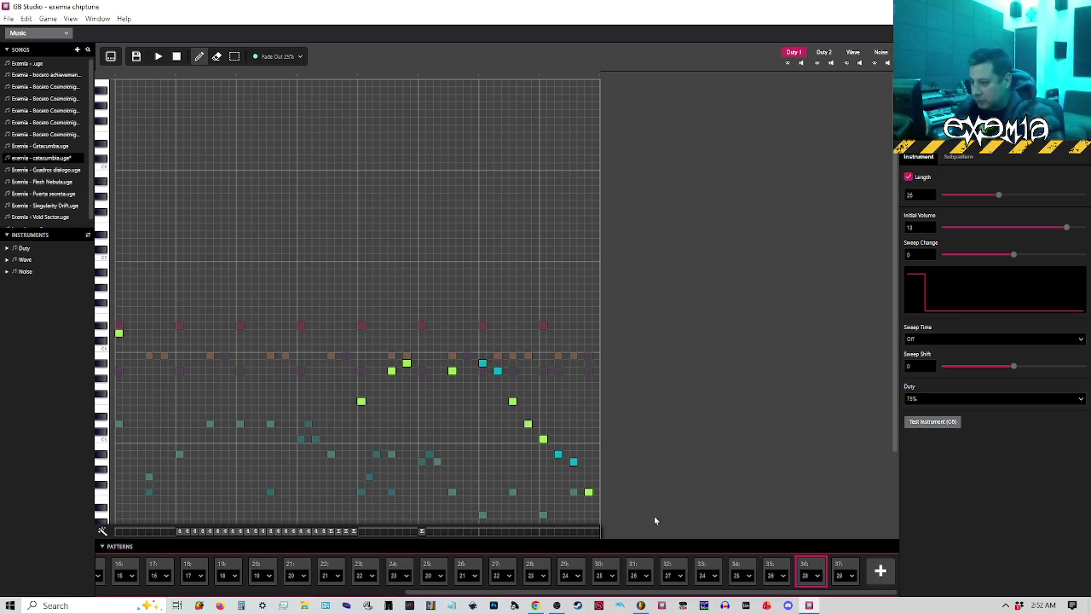
left_click(777, 569)
left_click(811, 569)
left_click(844, 569)
scroll(521, 451, "down", 3)
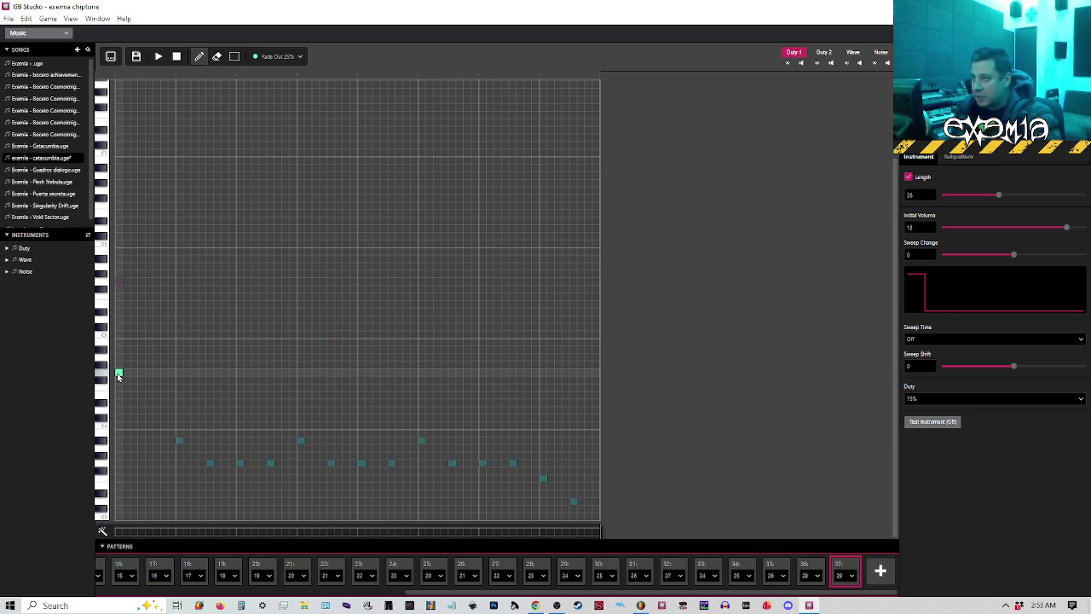
Erase pattern 37's opening note on both Duty 1 and Duty 2, comparing with pattern 36.
left_click(119, 375)
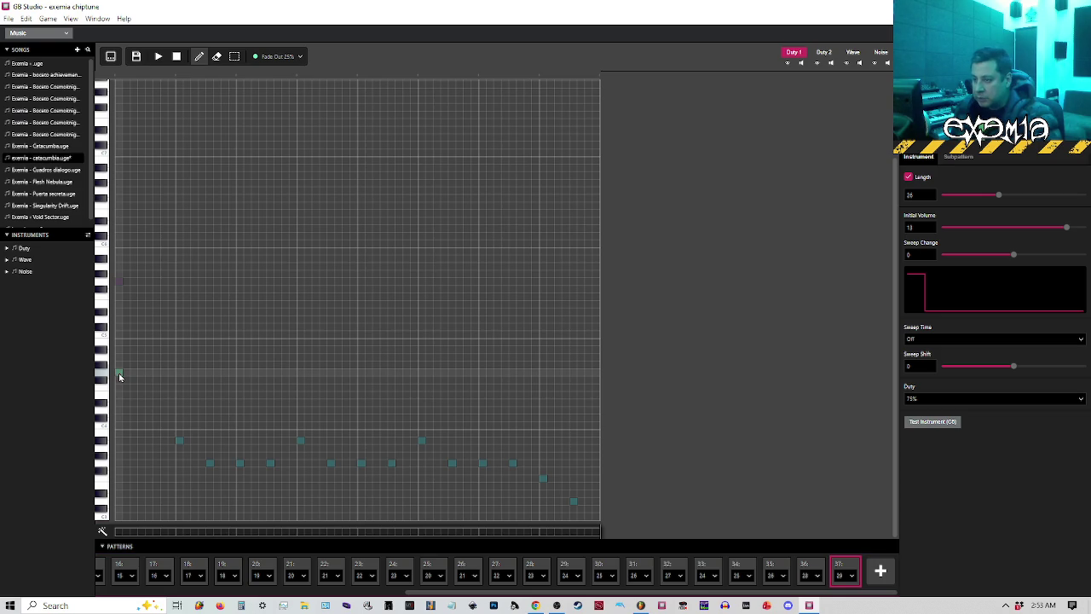
left_click(811, 568)
left_click(837, 568)
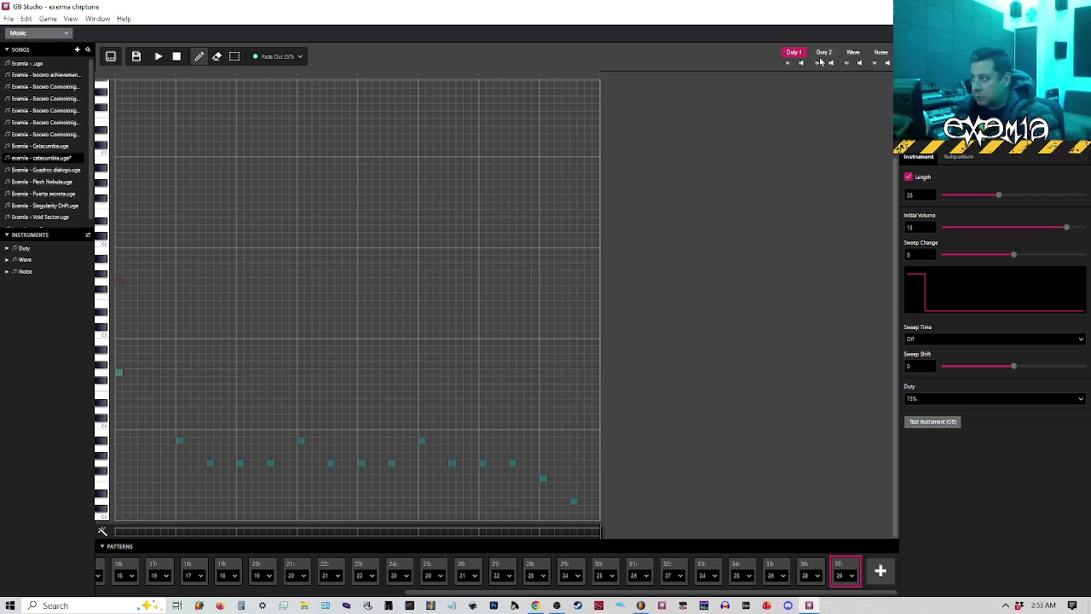
left_click(120, 374)
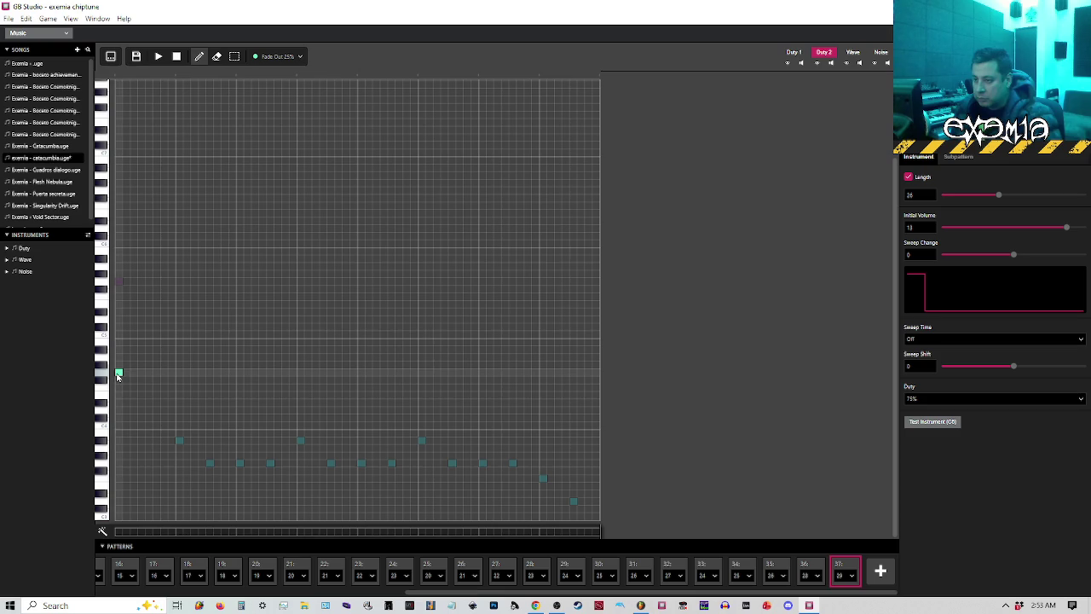
left_click(813, 566)
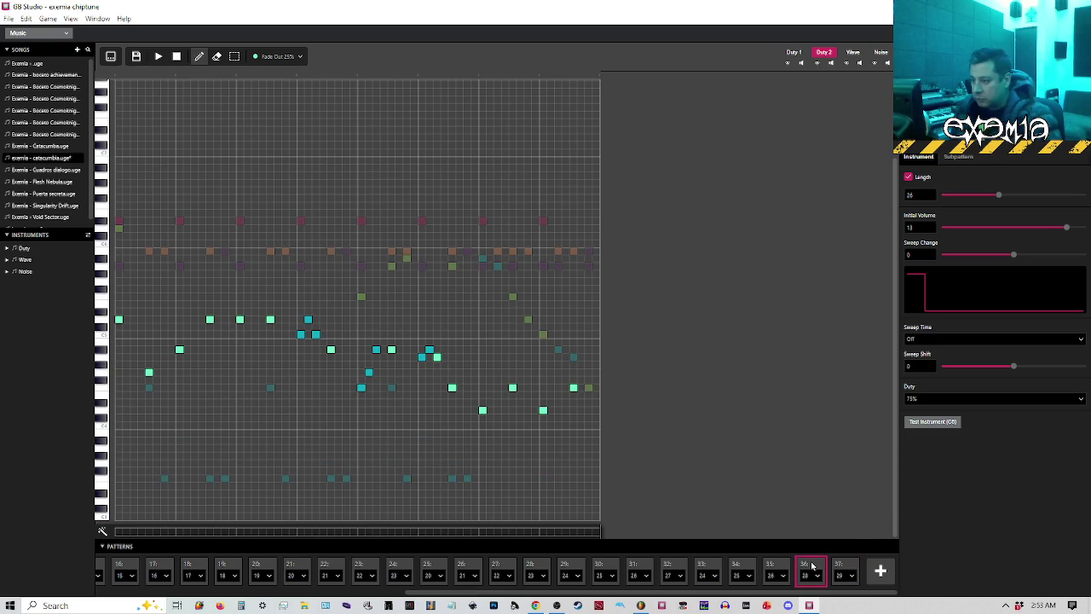
left_click(842, 568)
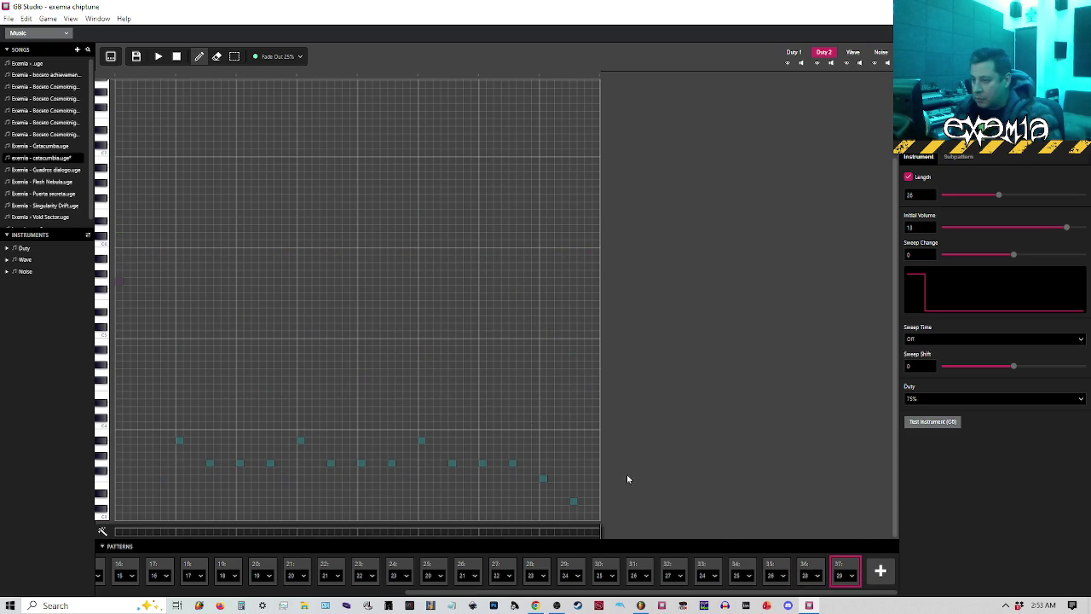
left_click(853, 56)
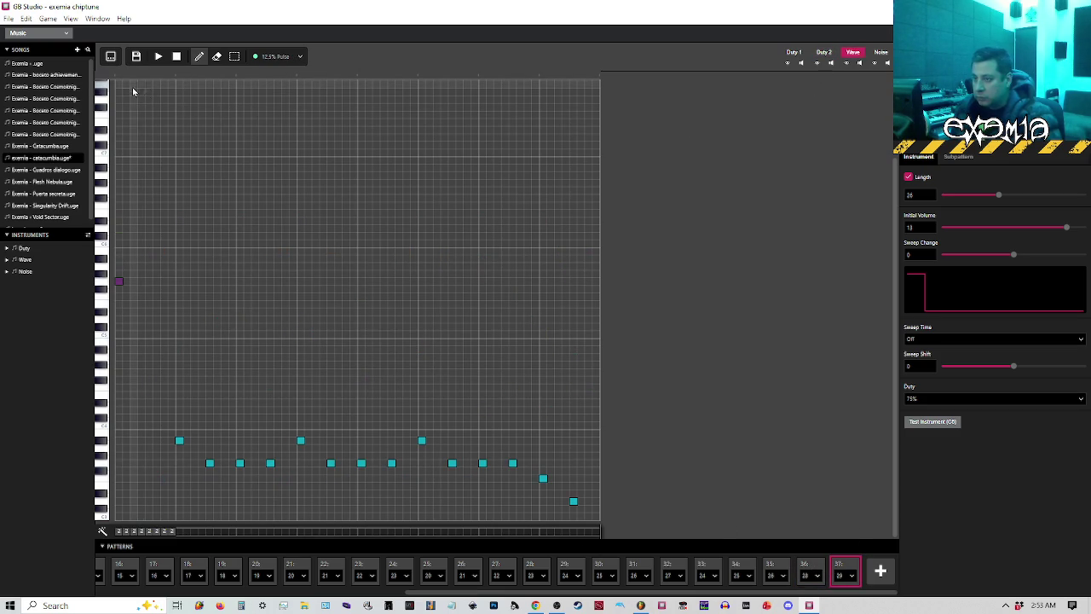
Set pattern 37's first Wave effect to No Effect, enter 2 in the next effect cell, and play.
left_click(180, 531)
key("Delete")
left_click(180, 531)
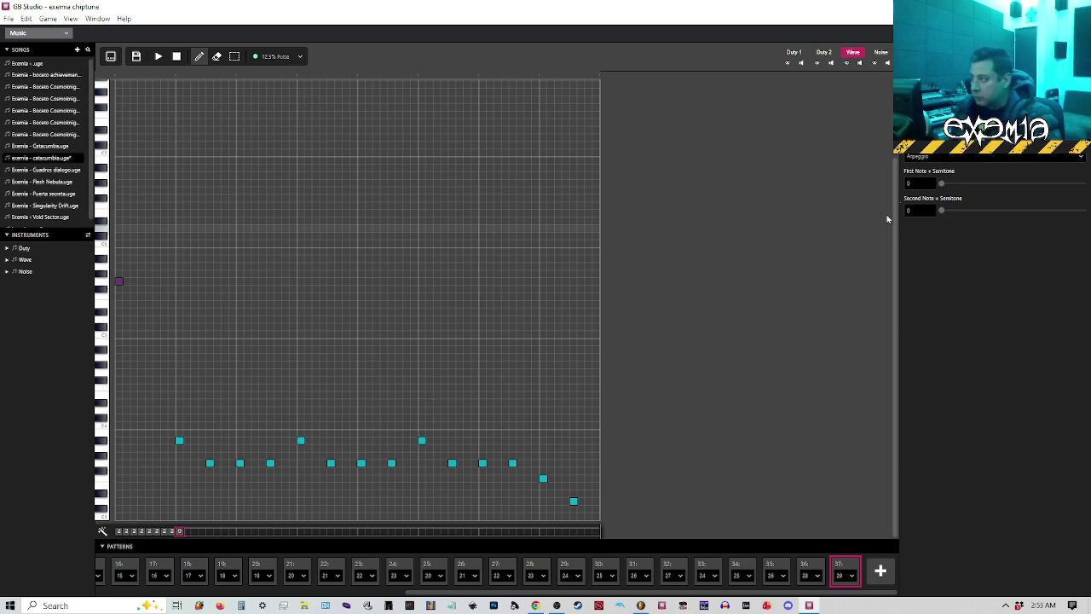
left_click(935, 157)
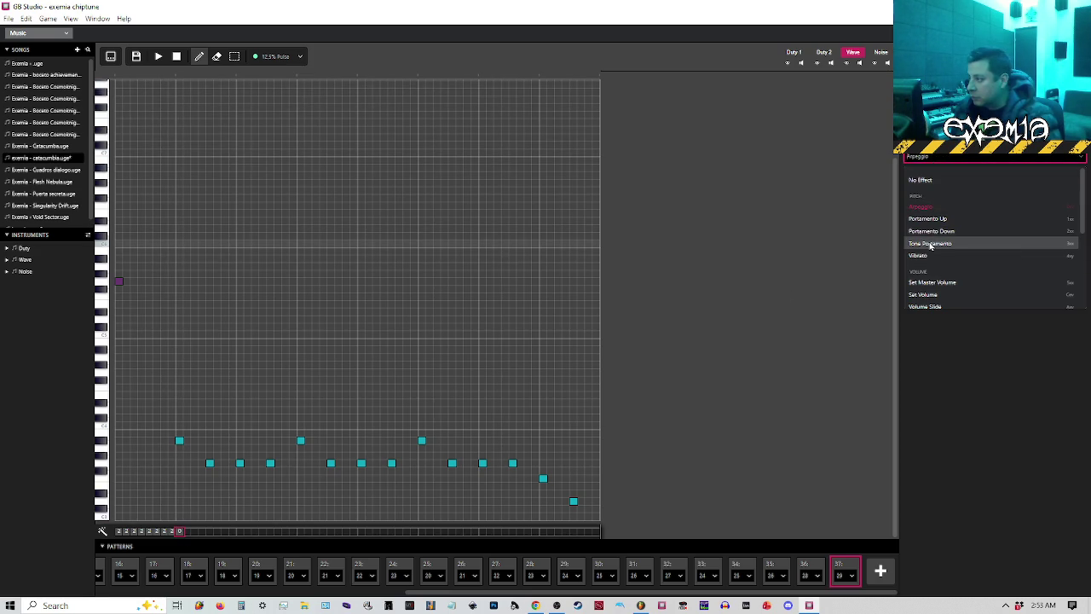
left_click(175, 532)
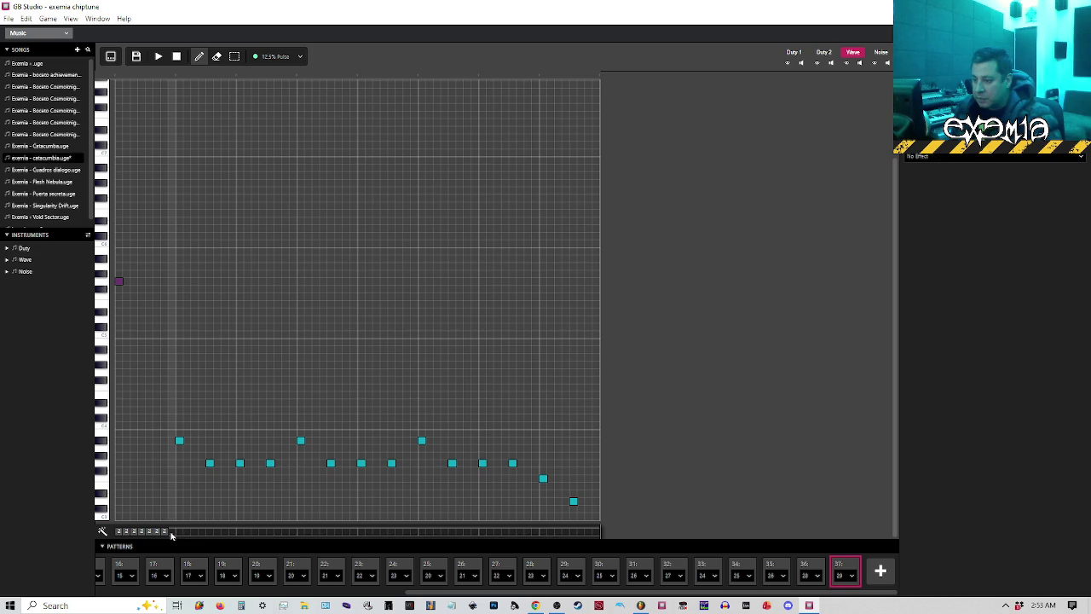
left_click(171, 532)
key("2")
key("space")
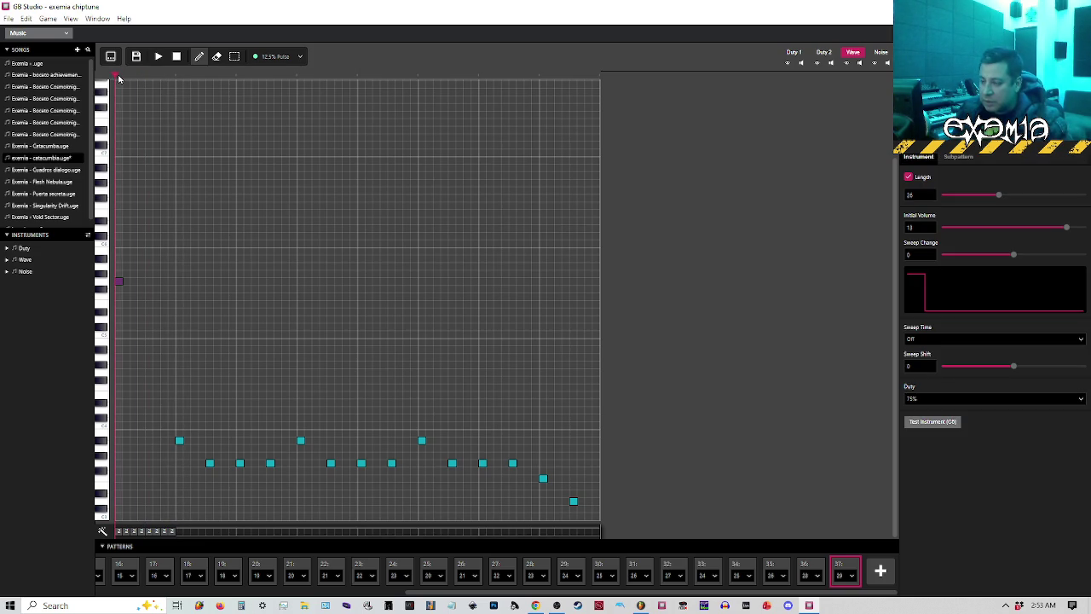
Stop playback, then play and compare patterns 25, 36 and 37, ending on pattern 36.
key("space")
left_click(200, 75)
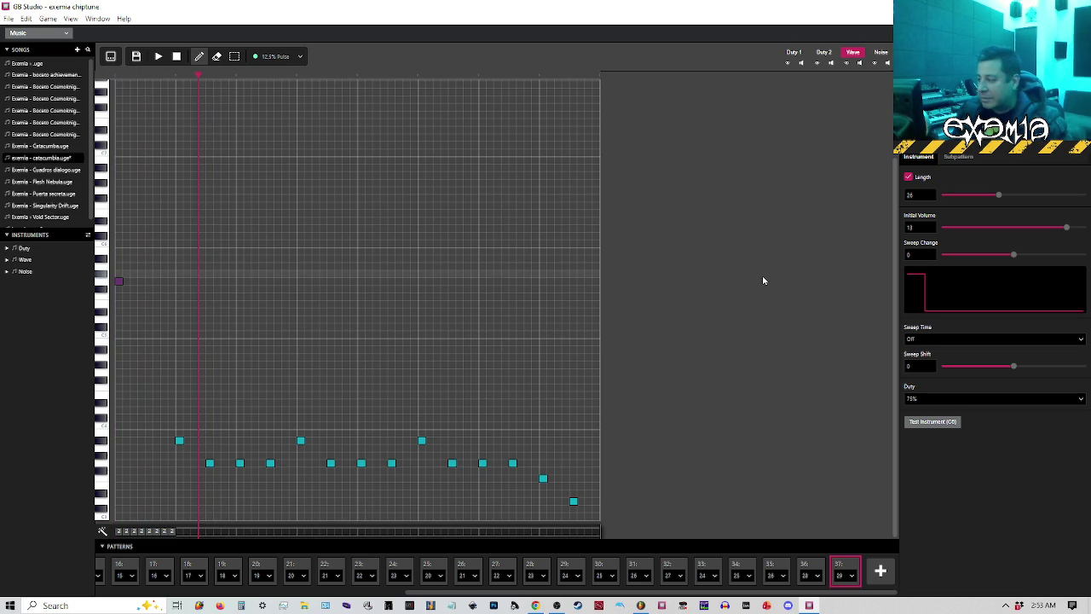
left_click(810, 569)
left_click(842, 566)
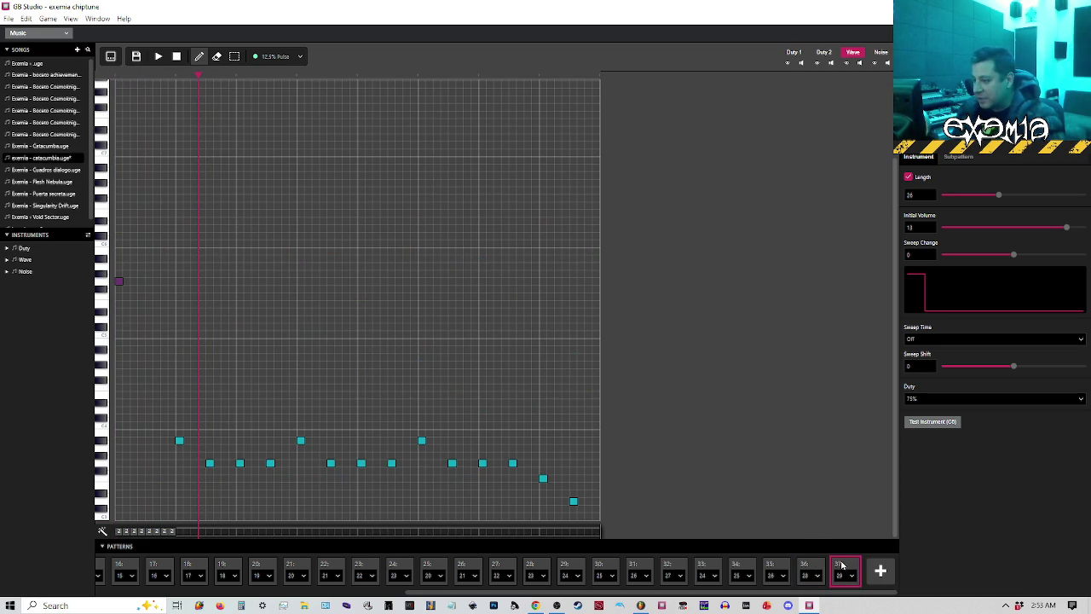
left_click(422, 568)
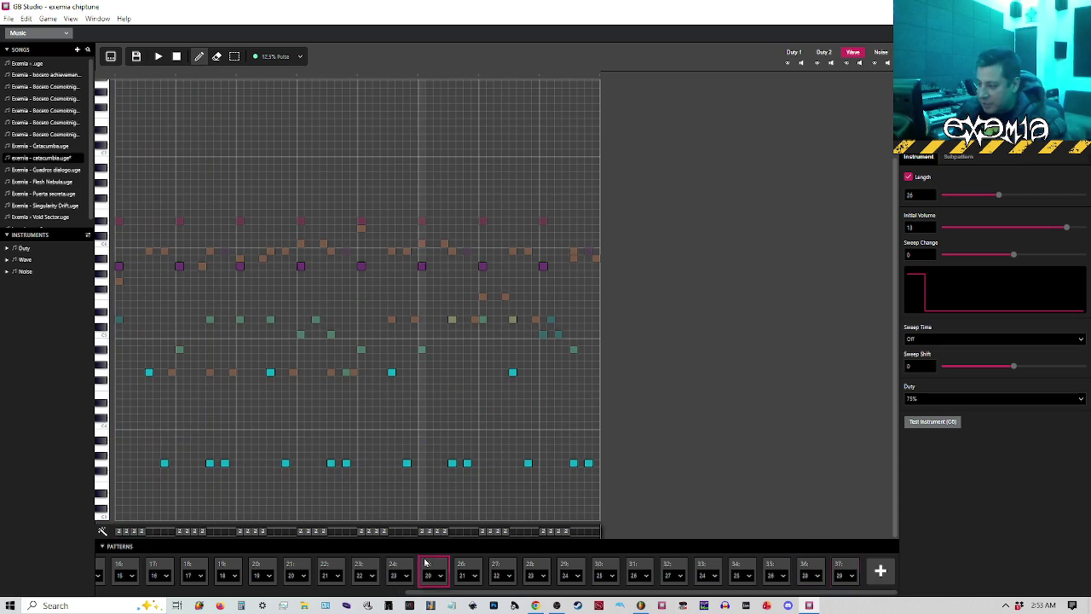
left_click(118, 78)
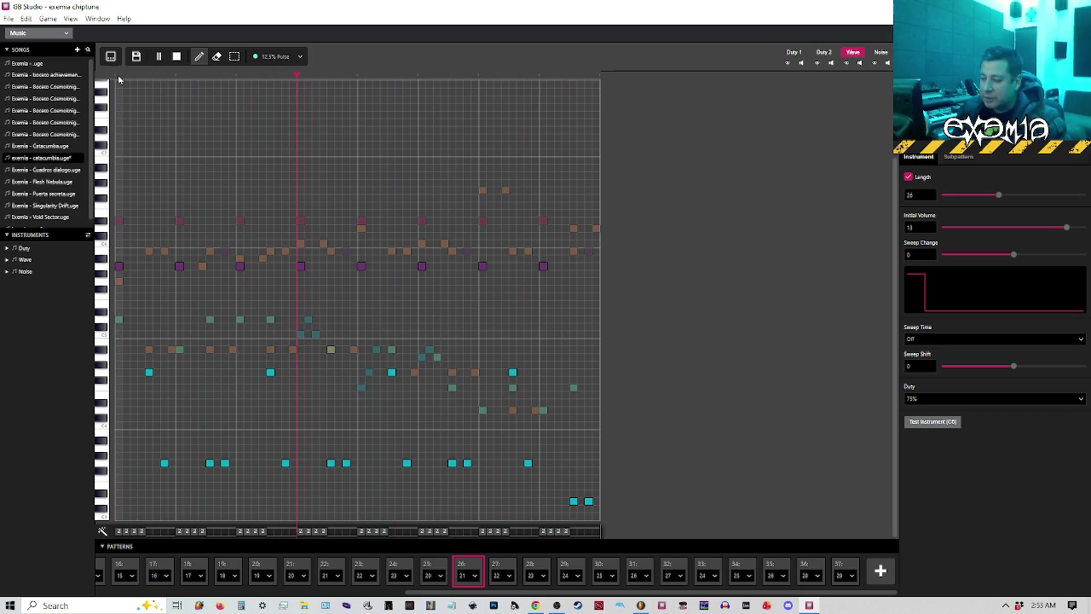
left_click(809, 569)
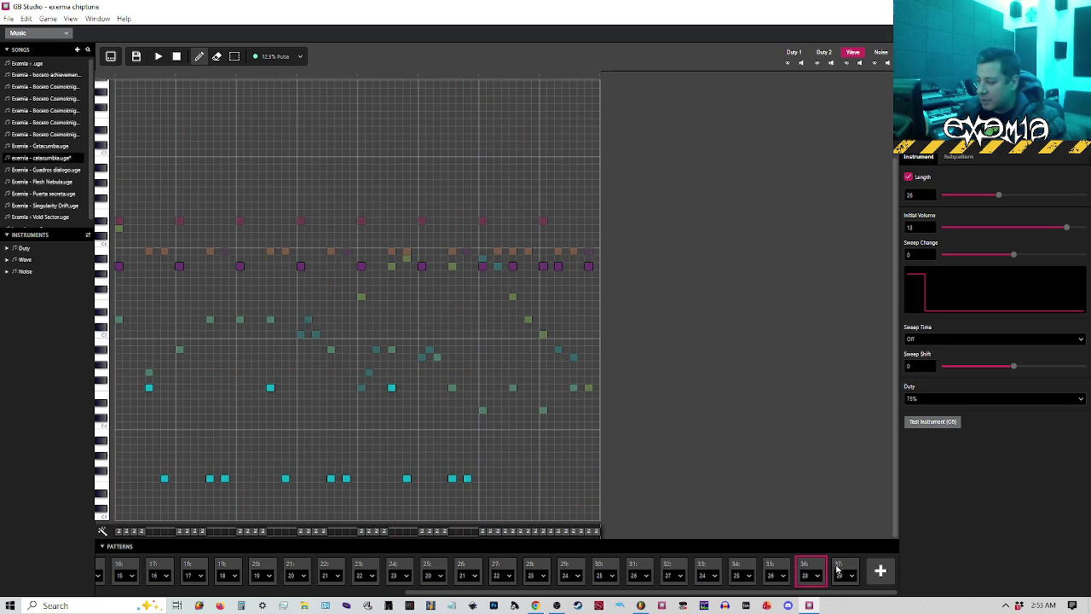
left_click(836, 570)
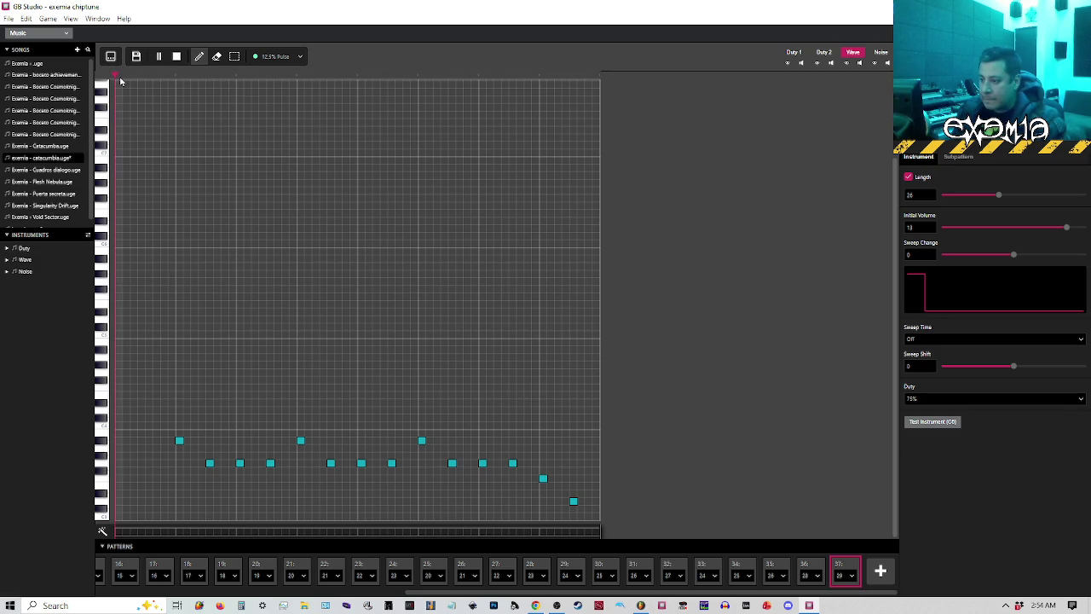
left_click(812, 565)
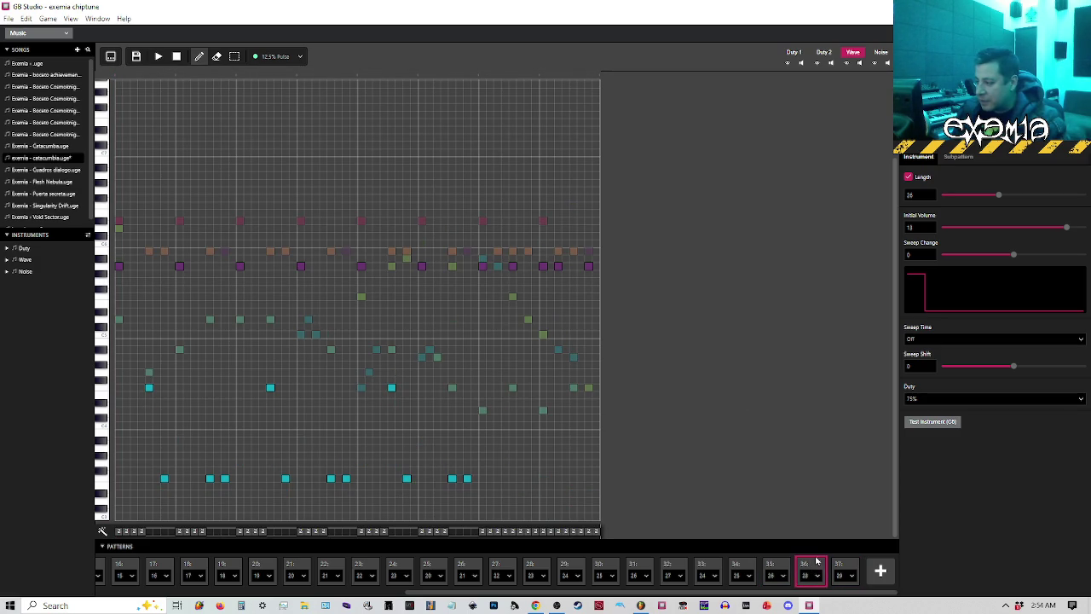
left_click(8, 19)
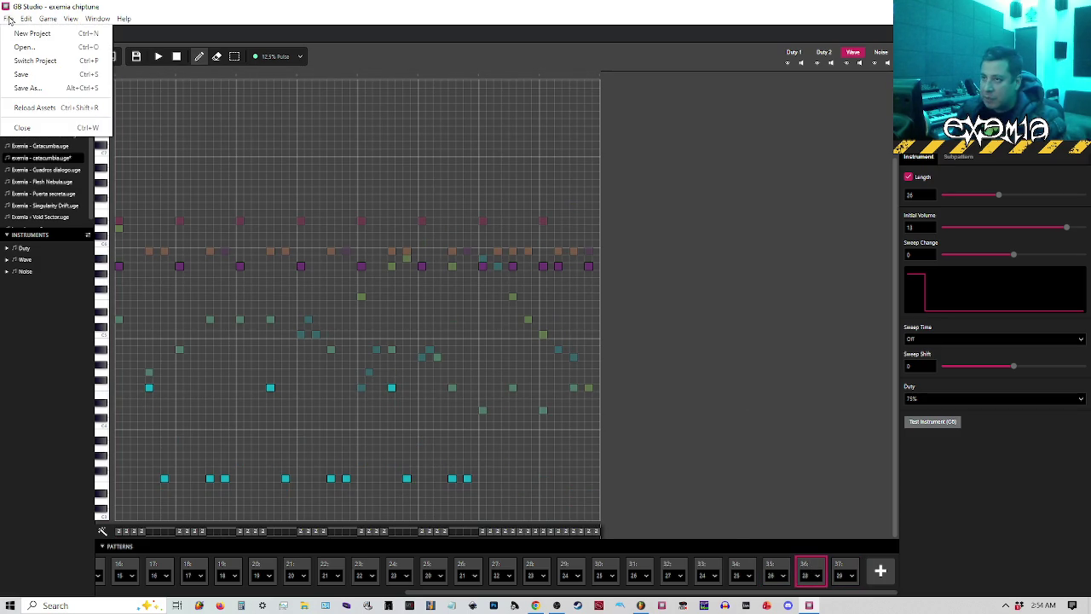
Save the song, then play back patterns 37 and 36 and reset the playhead.
left_click(26, 75)
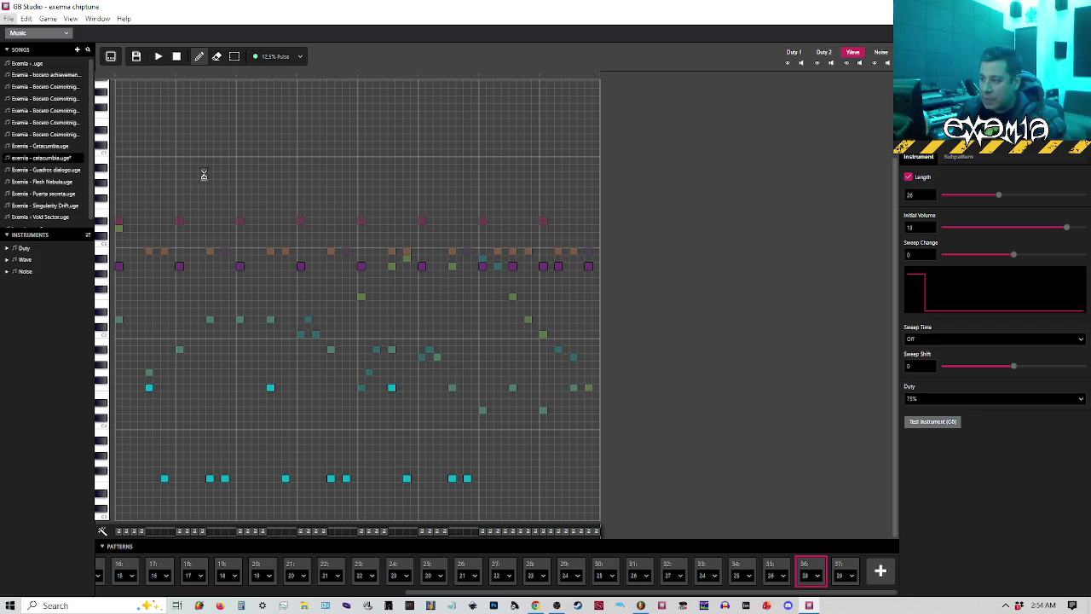
left_click(601, 134)
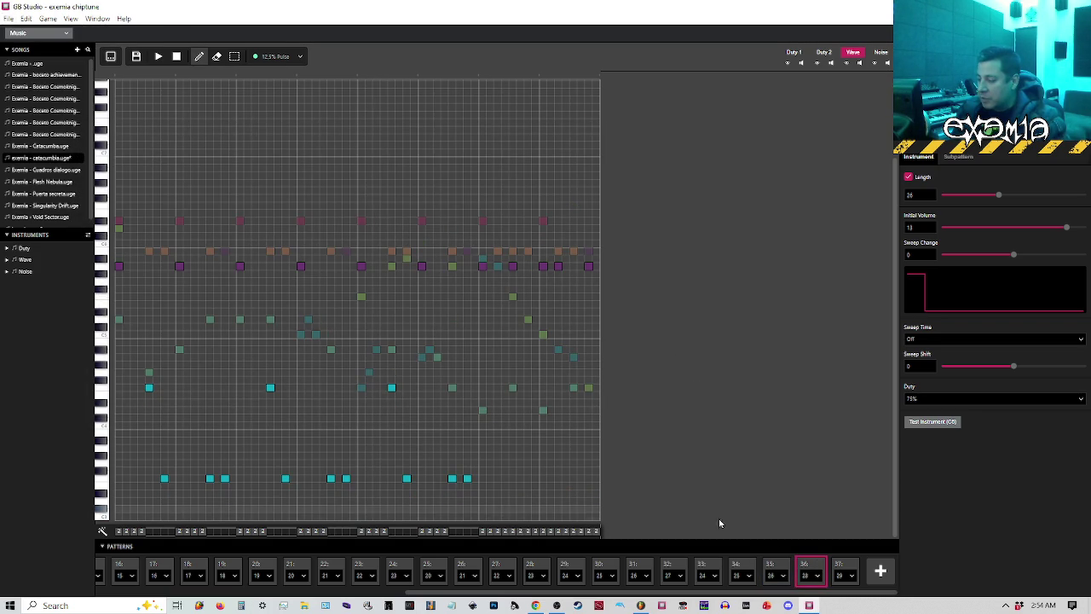
left_click(844, 569)
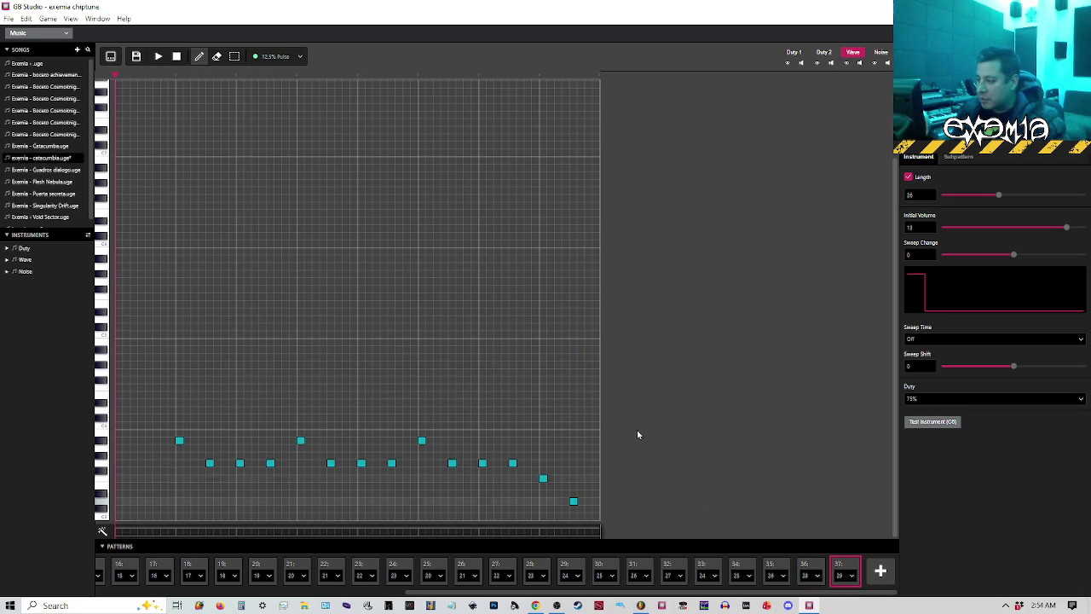
key("space")
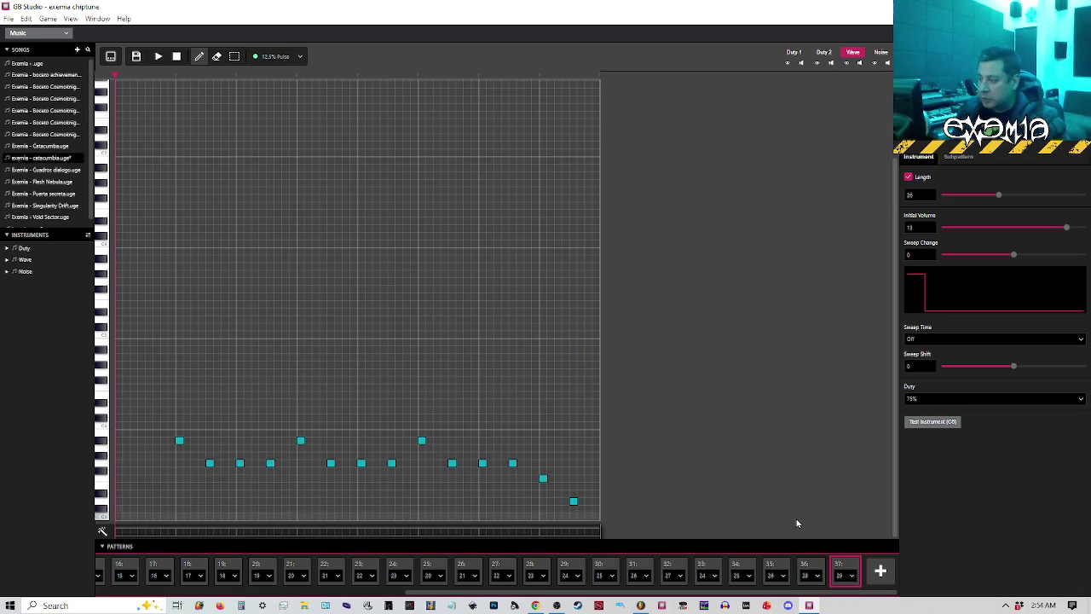
left_click(810, 569)
key("space")
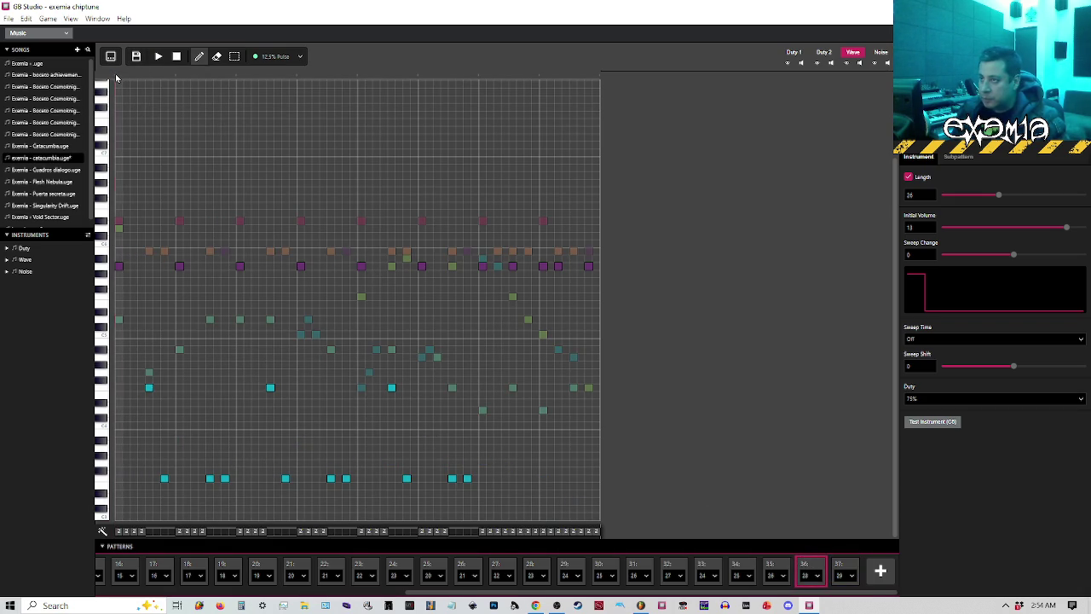
key("space")
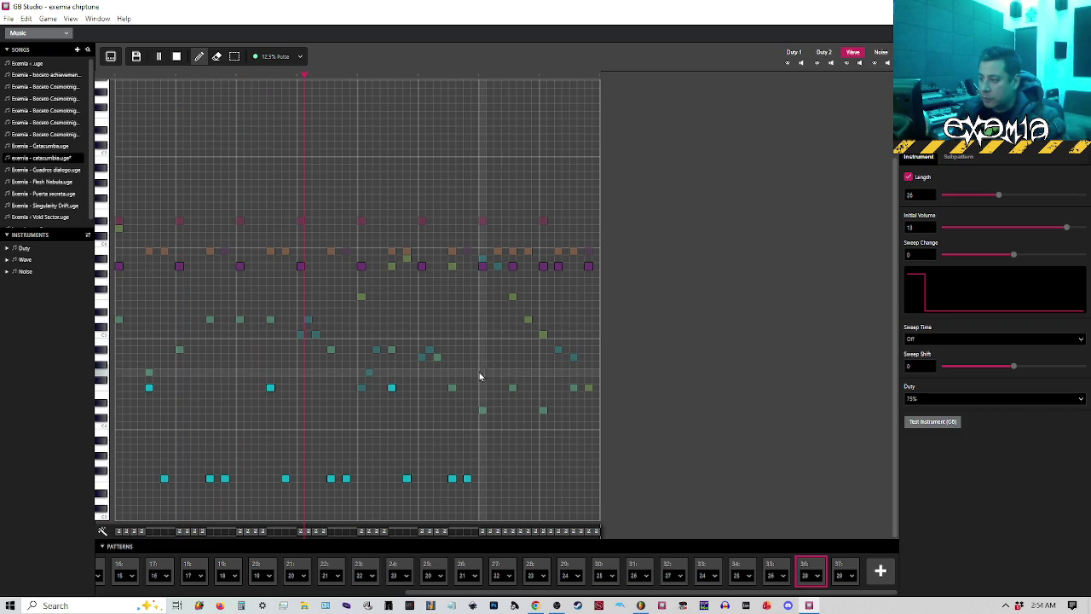
left_click(170, 58)
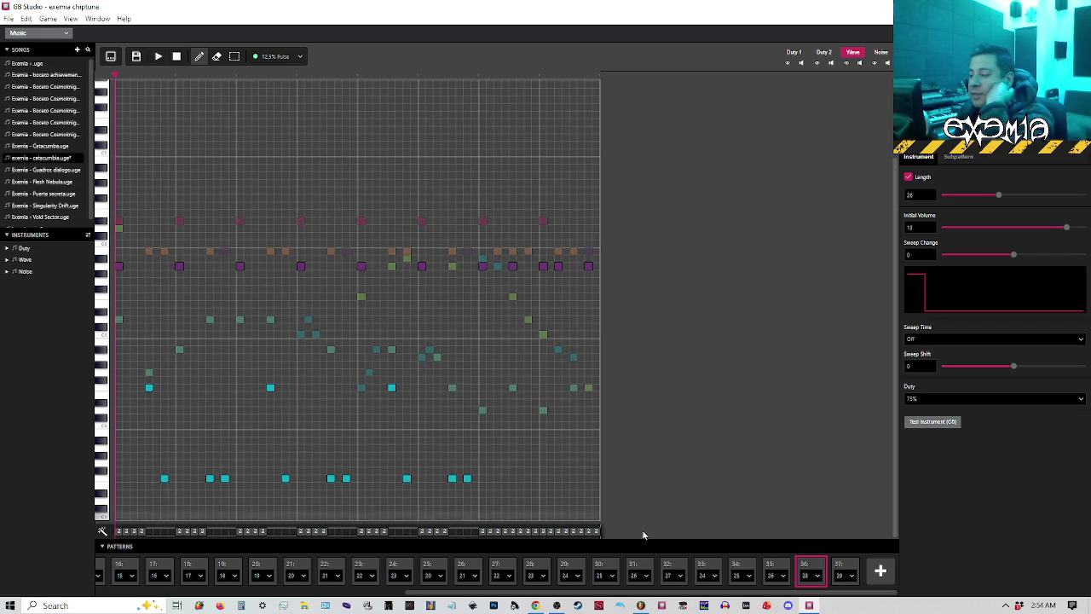
Play pattern 31 to check it, then save the song again.
left_click(641, 569)
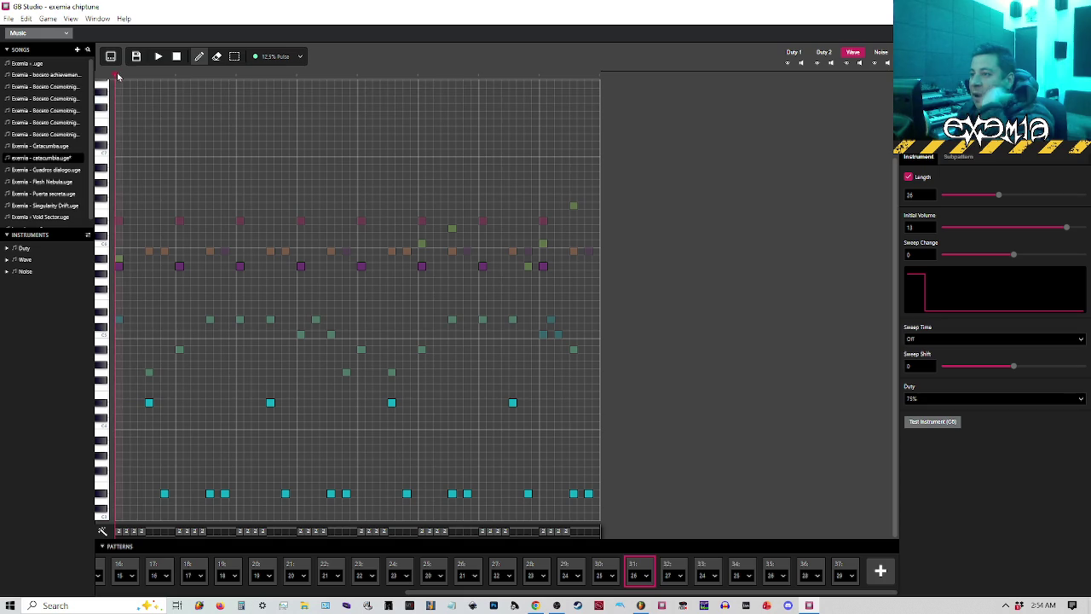
left_click(159, 57)
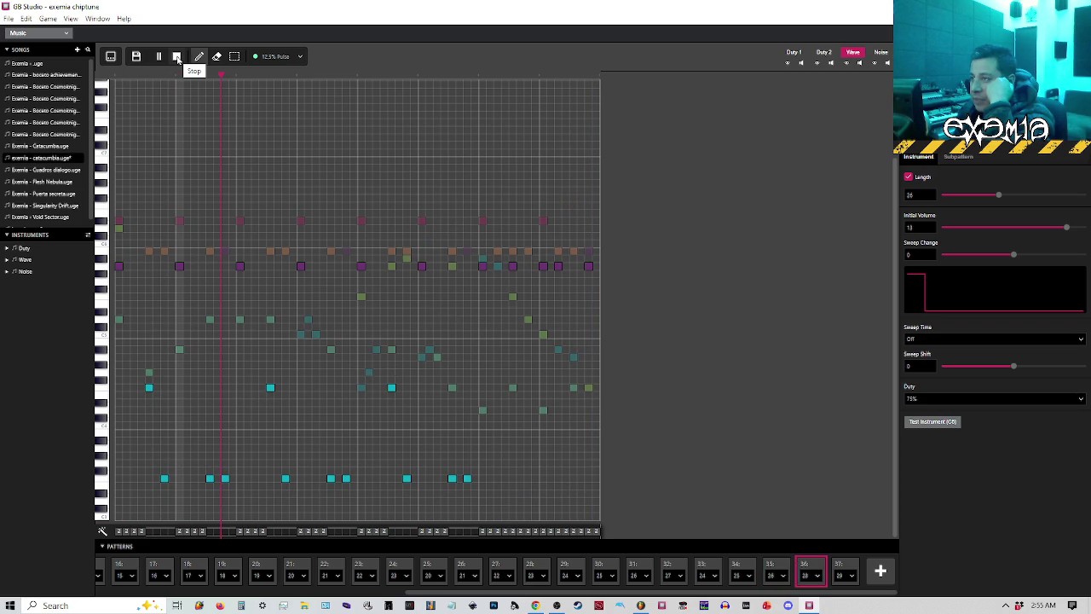
left_click(158, 60)
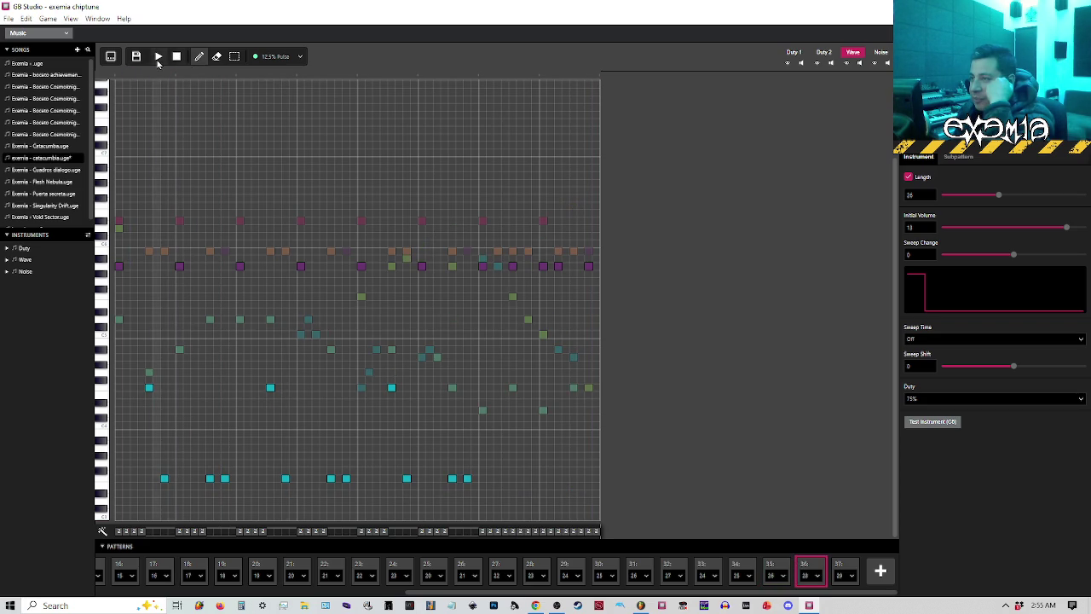
left_click(9, 18)
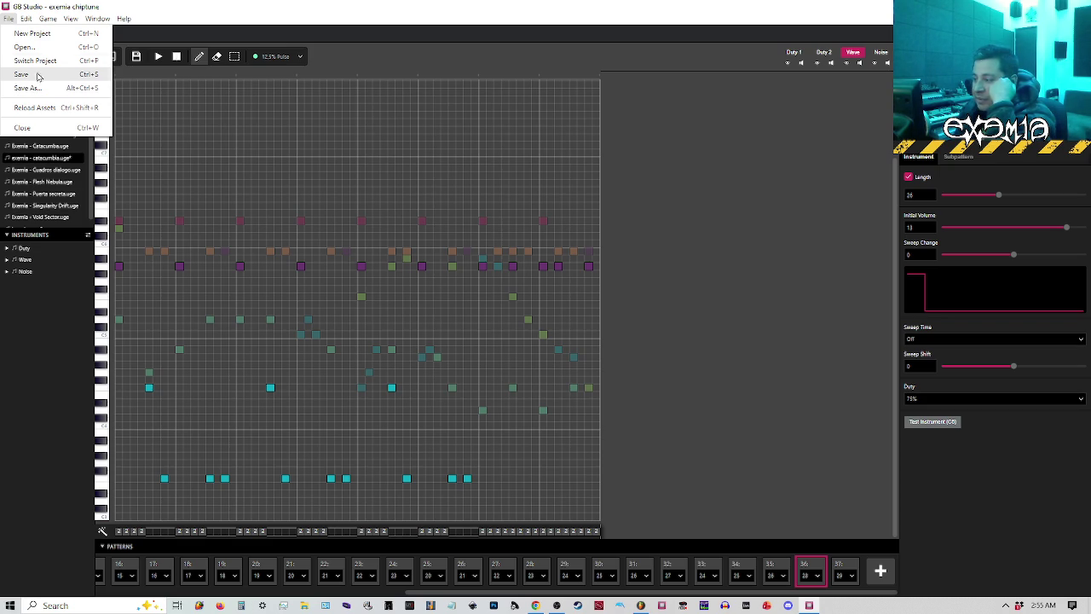
left_click(37, 76)
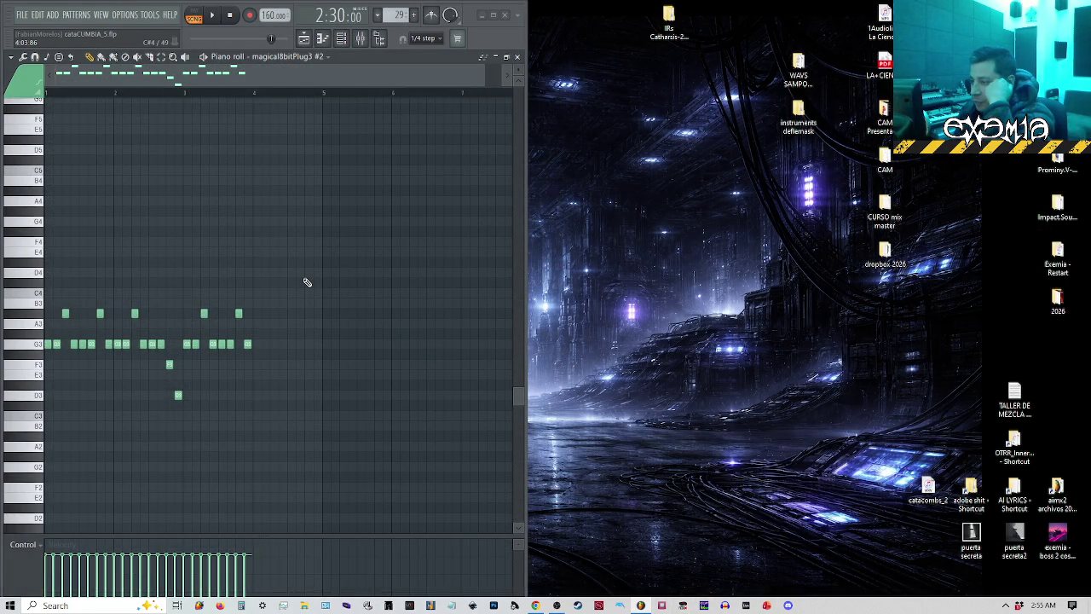
Reopen the recent project 'exemia chiptune' from the GB Studio launcher.
left_click(552, 218)
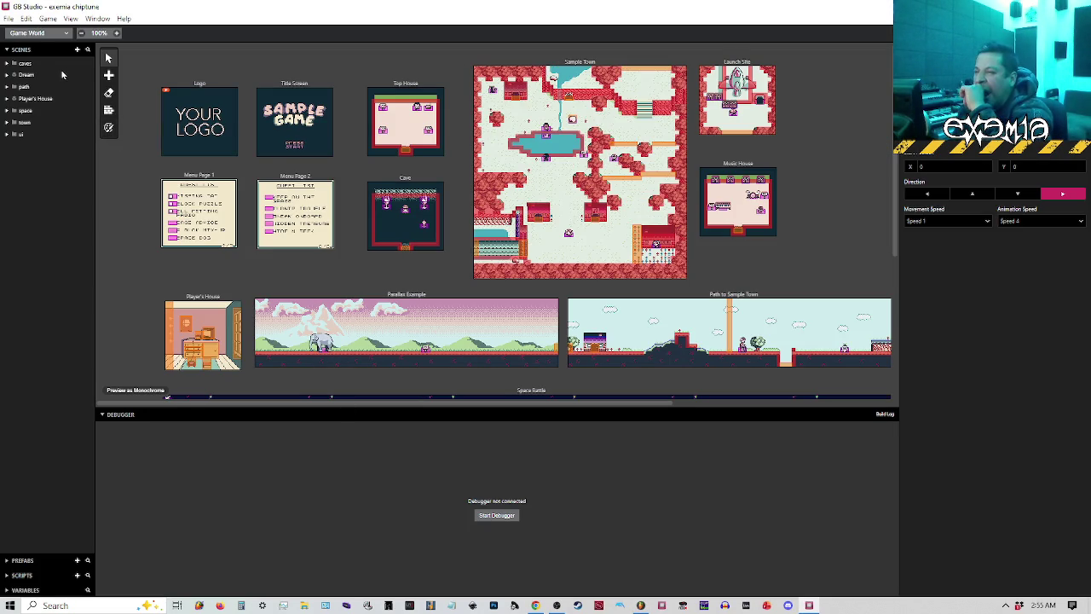
Switch to the Music editor, load exemia - catacumba.uge, and play it.
left_click(39, 34)
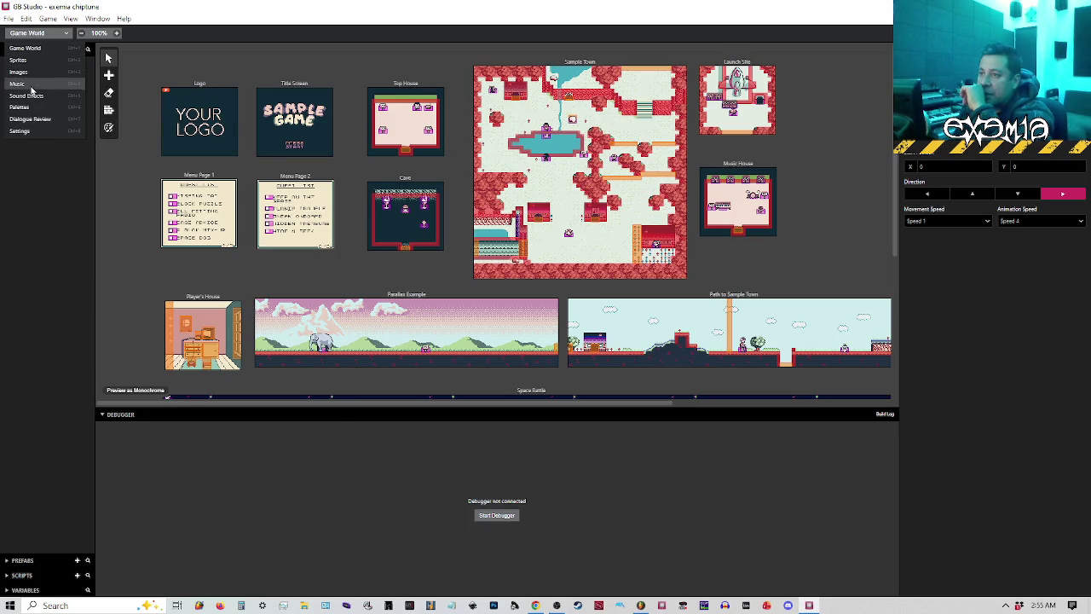
left_click(34, 84)
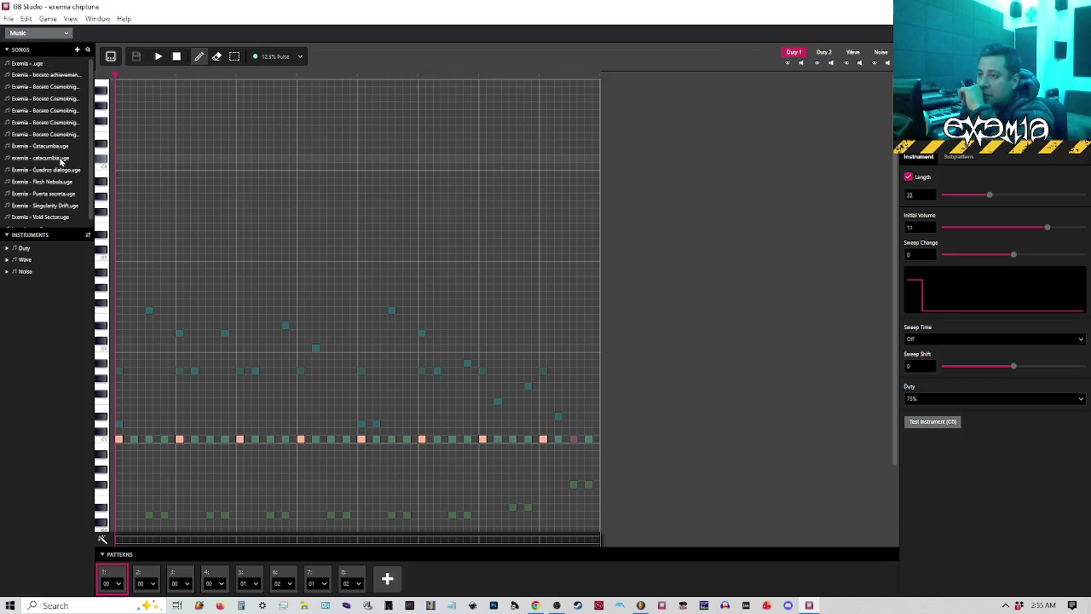
left_click(56, 158)
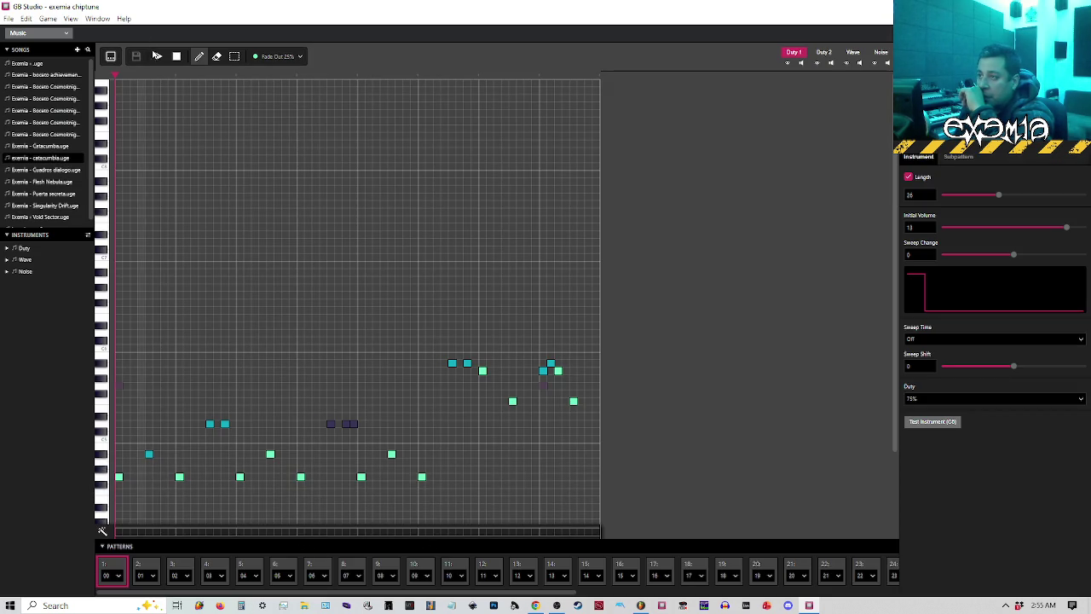
left_click(157, 57)
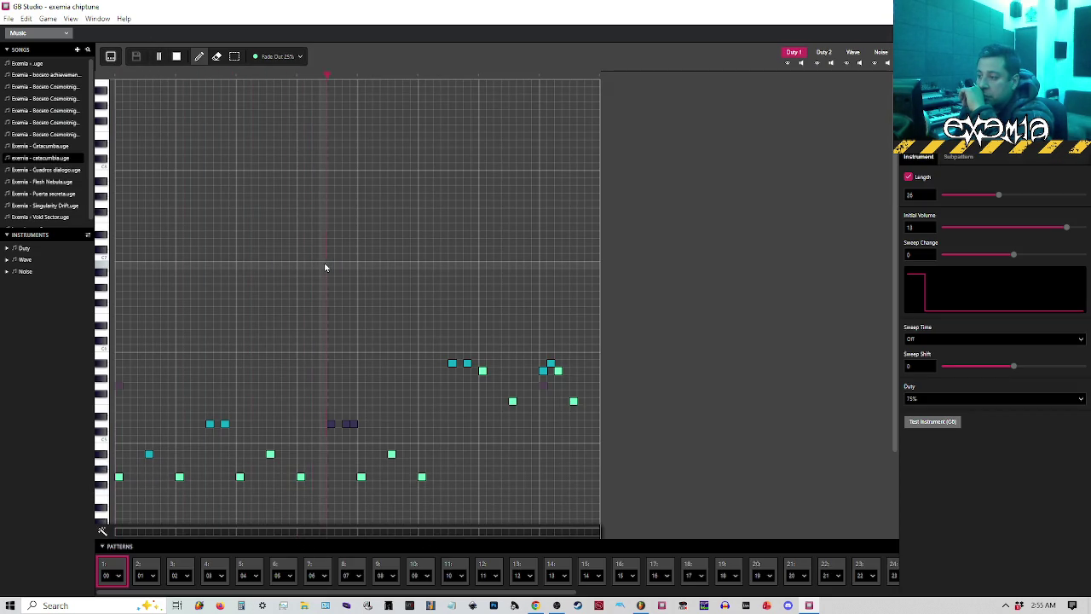
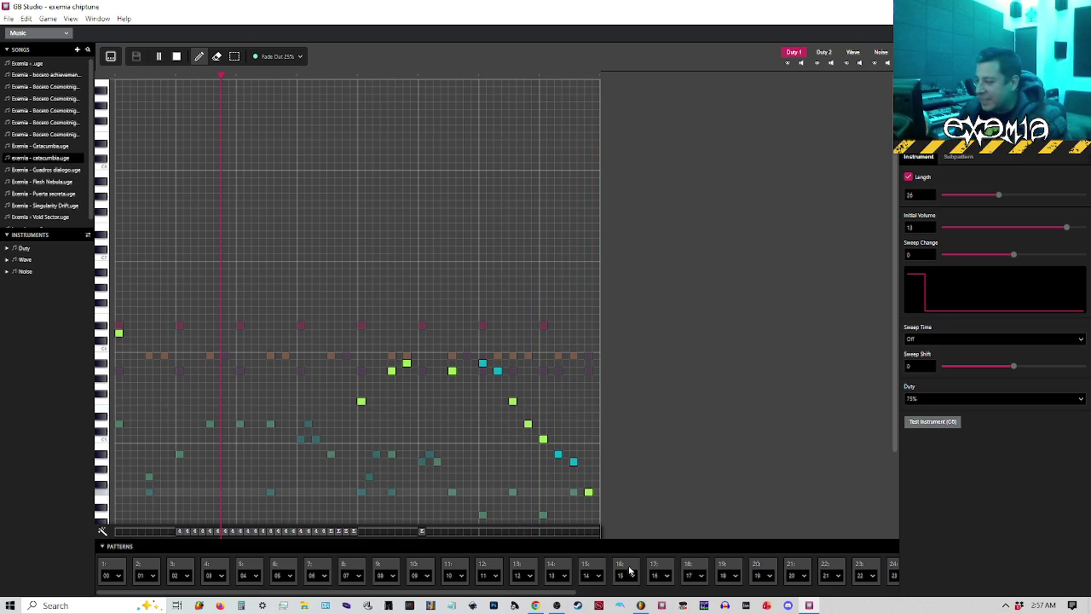
Drag the Patterns strip sideways to bring later patterns into view.
left_click_drag(547, 593, 882, 588)
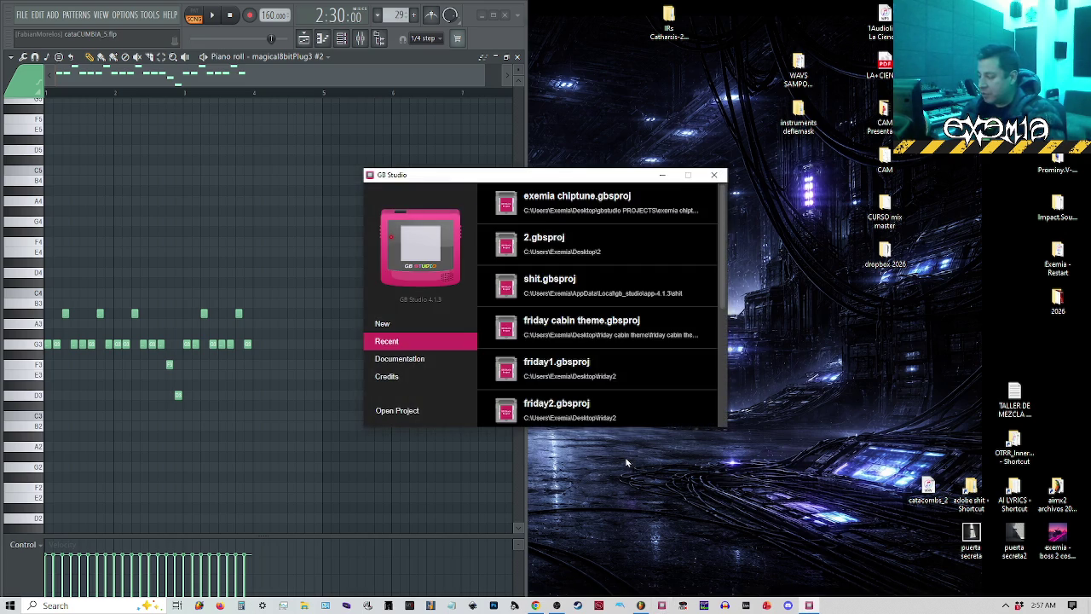
Open the exemia chiptune project from the Recent list and switch to the Music editor.
left_click(584, 207)
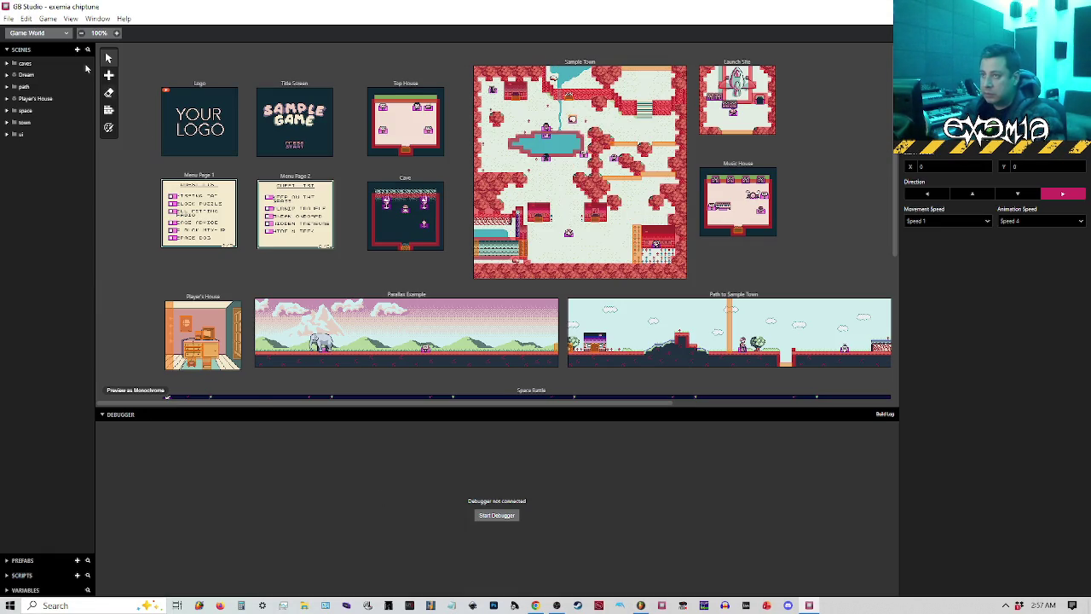
left_click(38, 32)
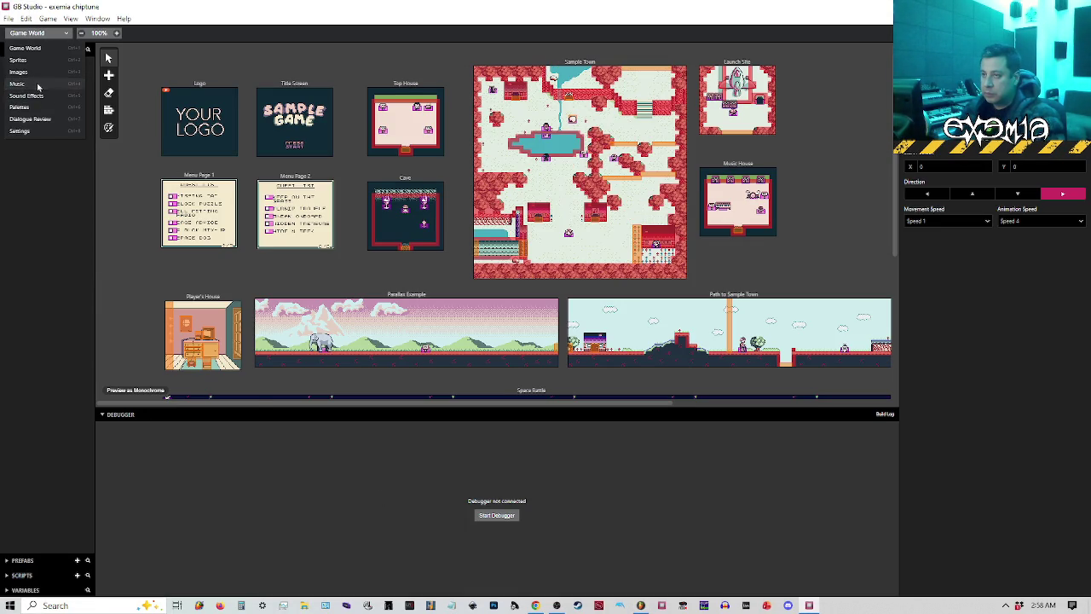
left_click(35, 85)
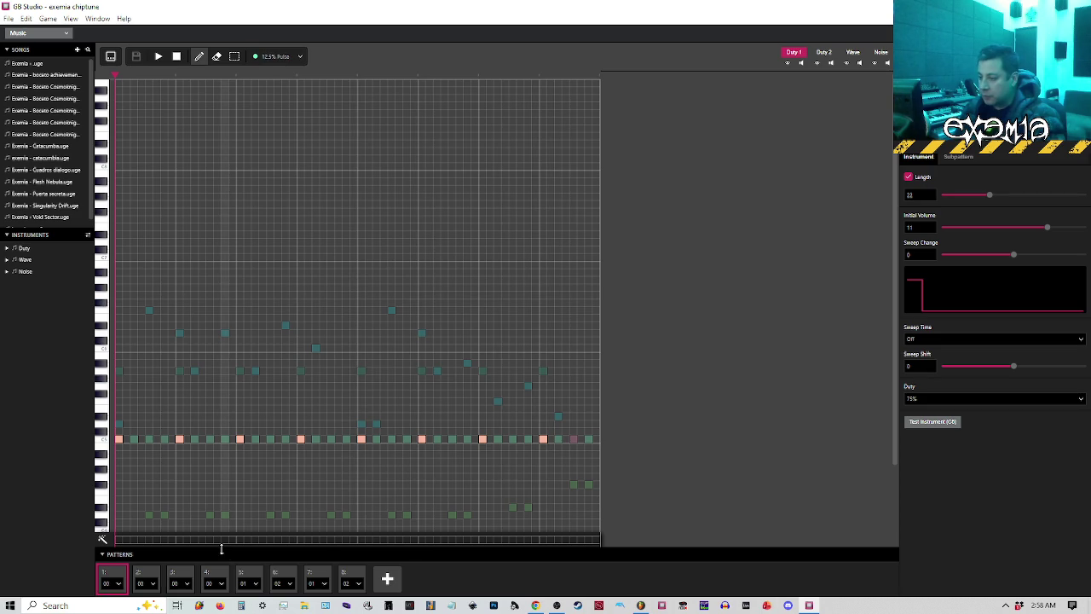
Preview several songs from the Songs list one after another.
left_click(53, 134)
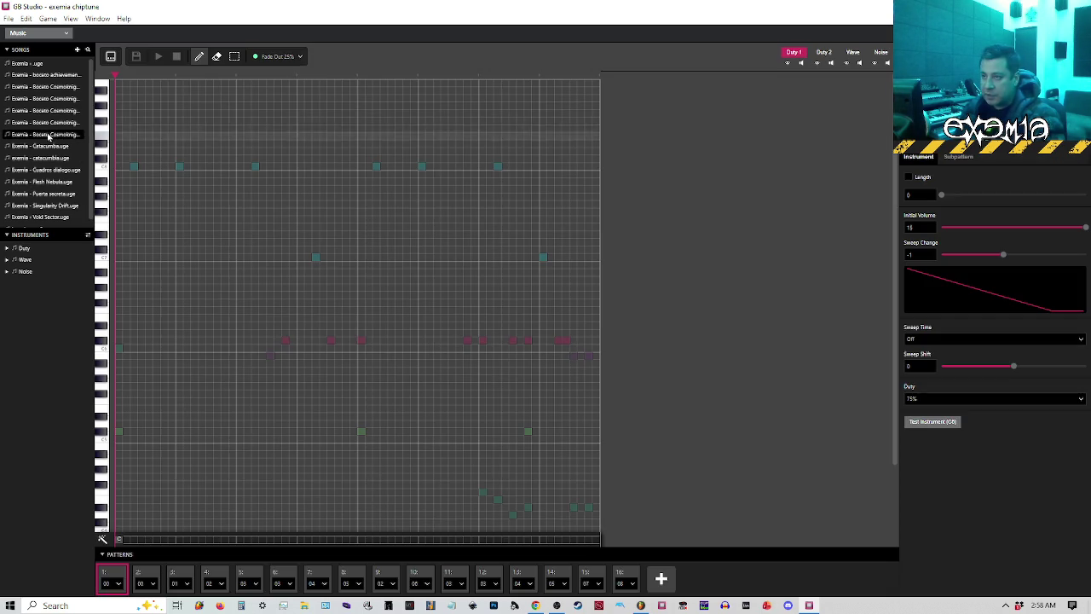
left_click(41, 111)
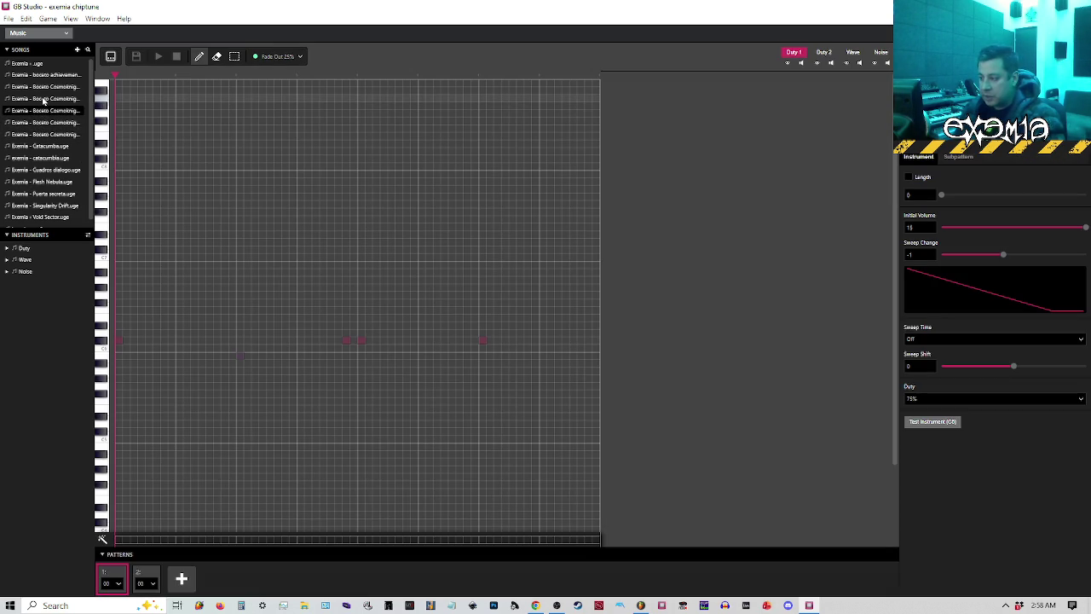
left_click(42, 98)
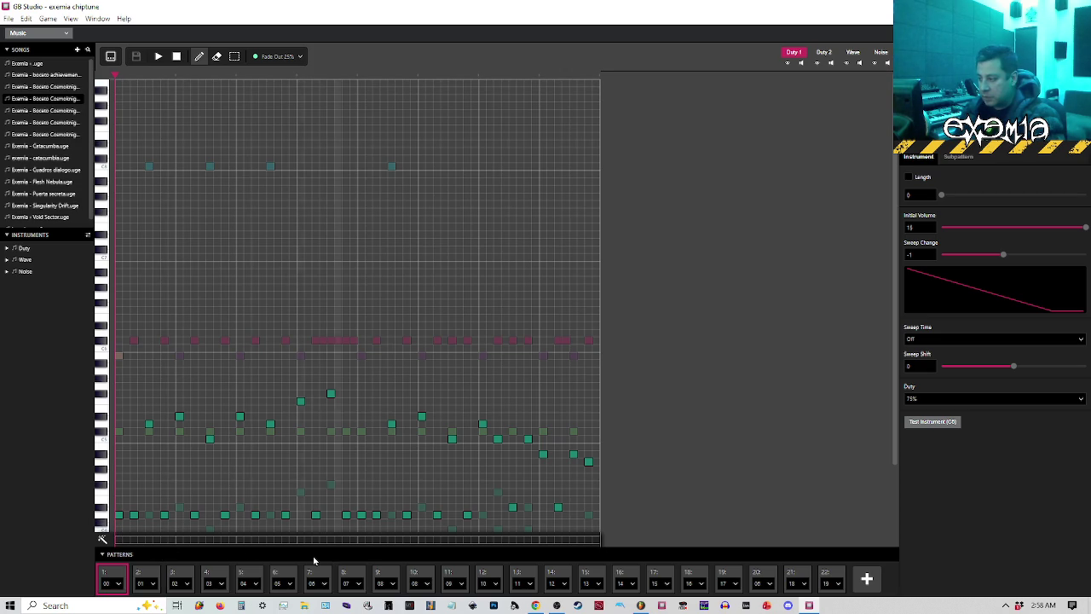
left_click(53, 75)
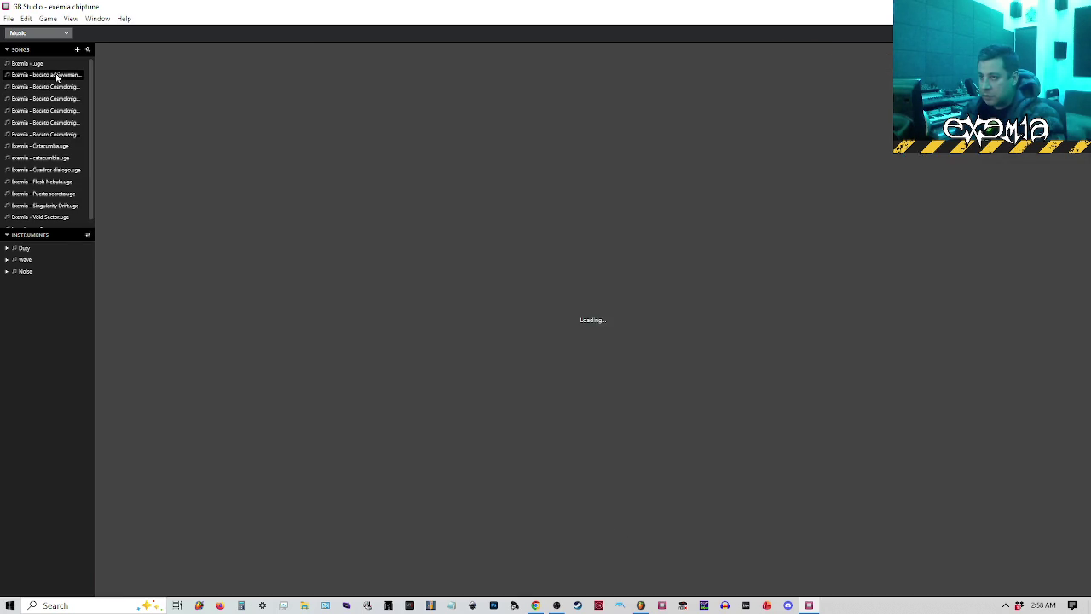
left_click(51, 88)
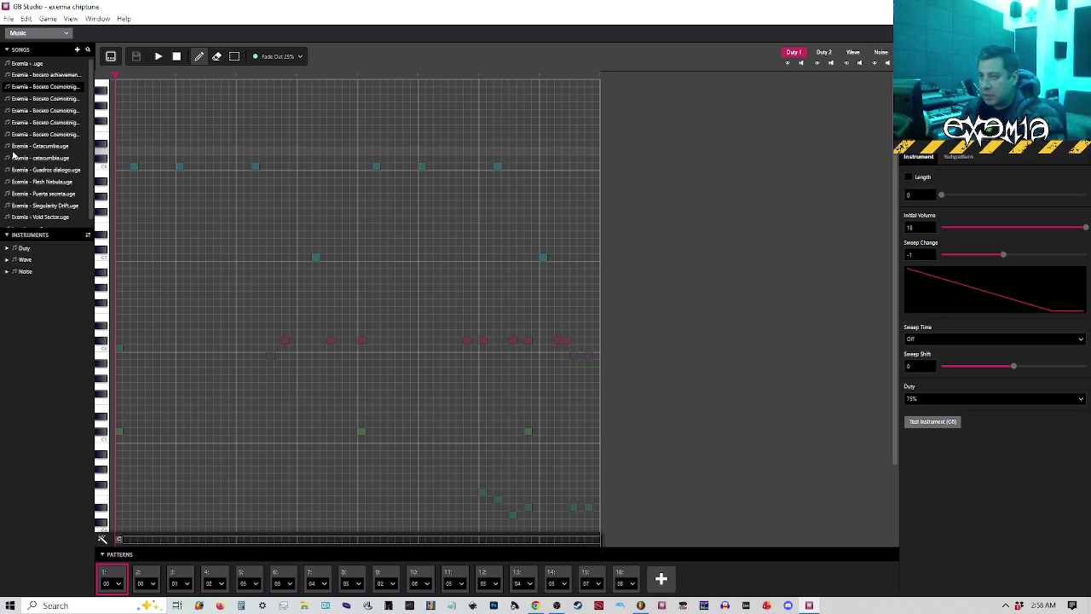
left_click(46, 125)
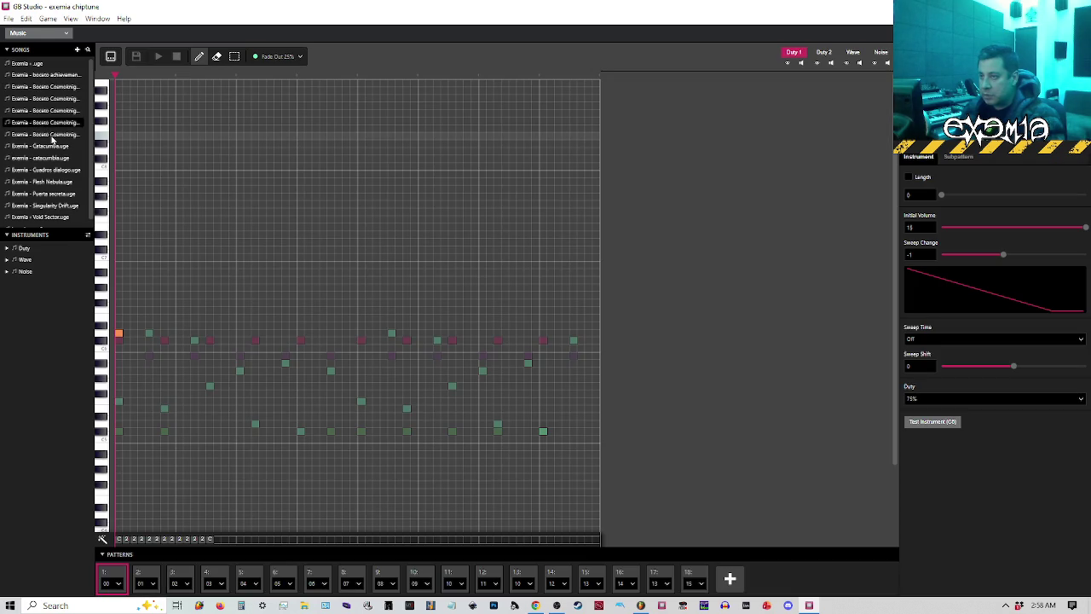
left_click(52, 134)
left_click(52, 110)
left_click(54, 99)
left_click(54, 110)
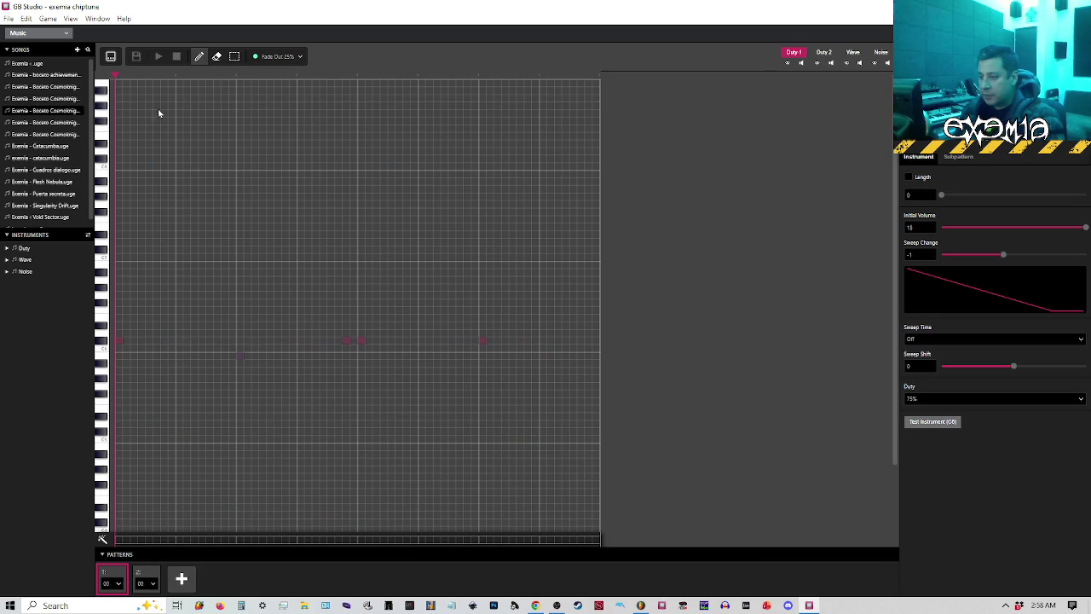
Play and stop the loaded song, then load exemia - catacumba.uge.
left_click(160, 57)
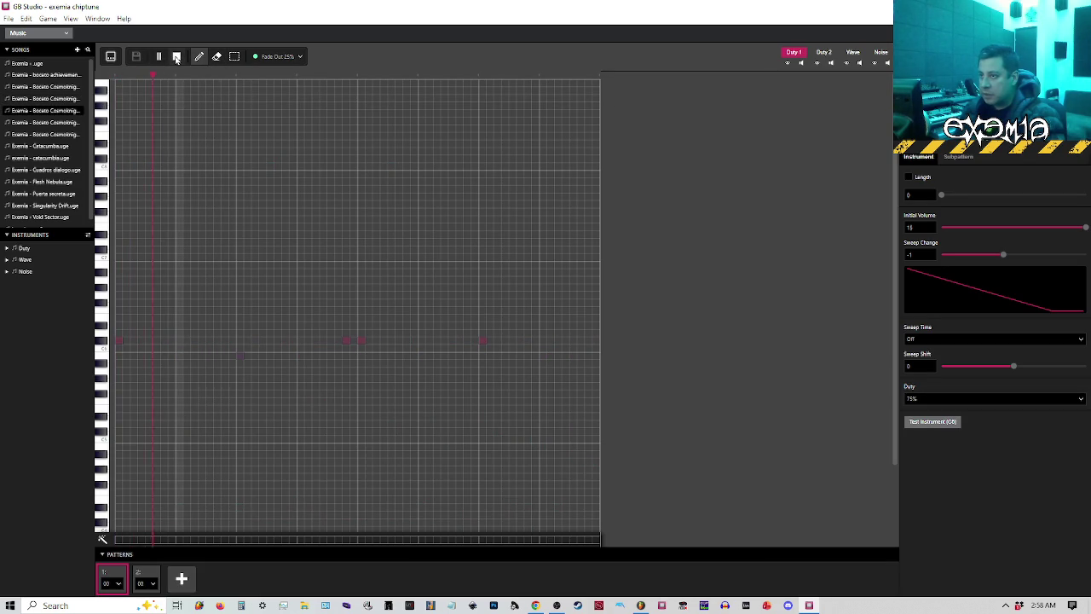
left_click(176, 57)
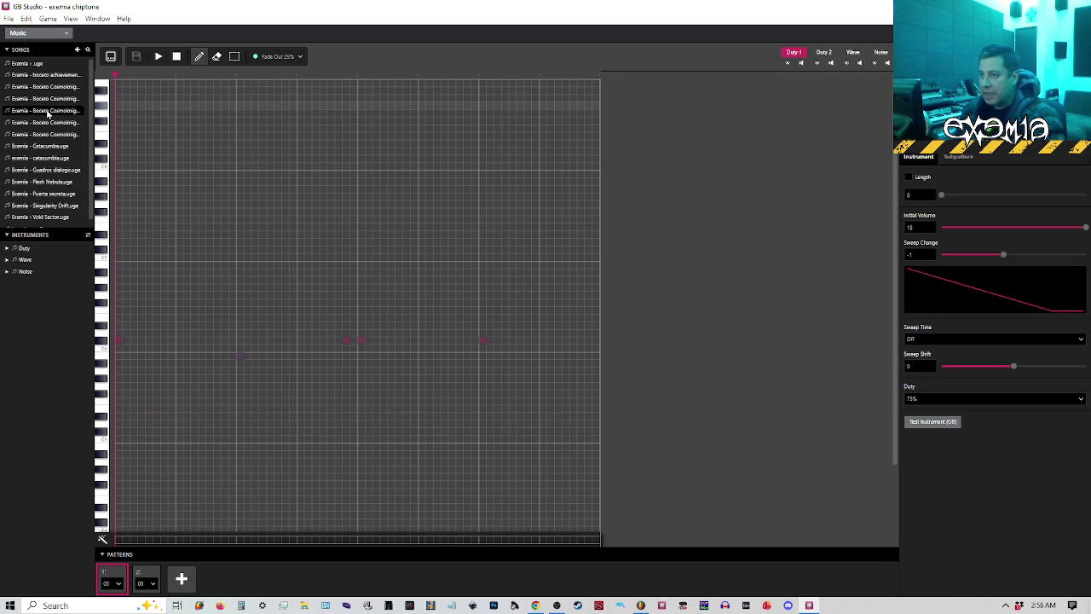
left_click(46, 159)
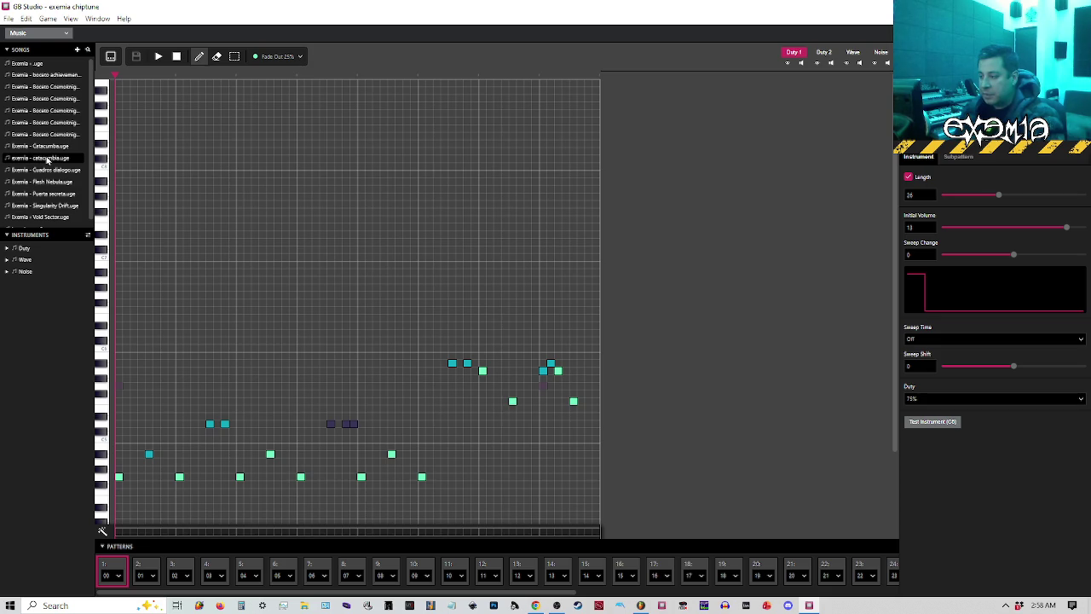
Preview Flesh Nebula, Puerta secreta and Singularity Drift, then return to exemia - catacumba.uge.
left_click(40, 183)
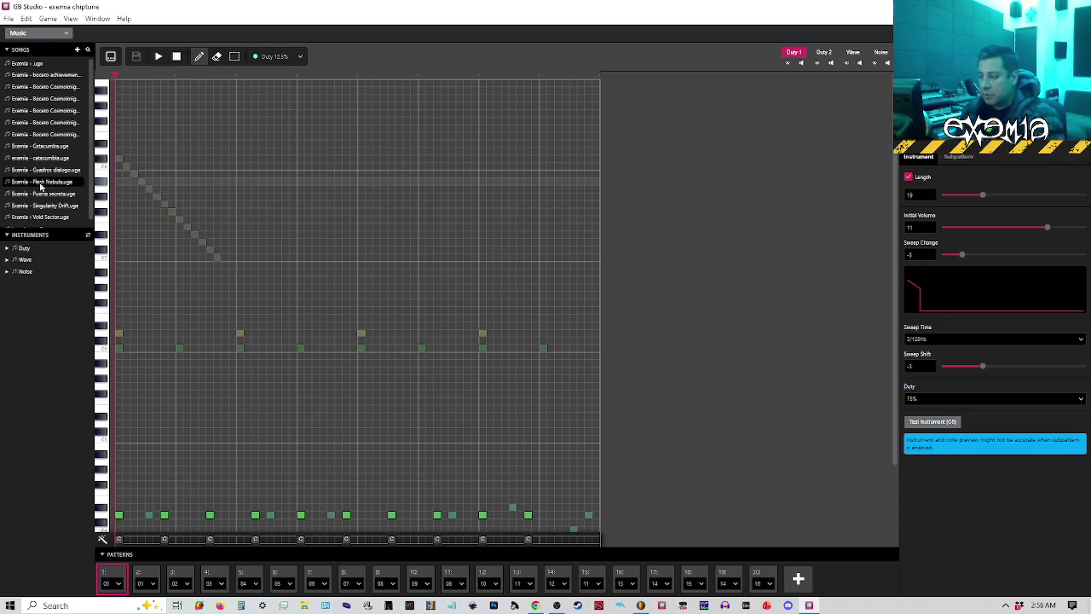
left_click(43, 194)
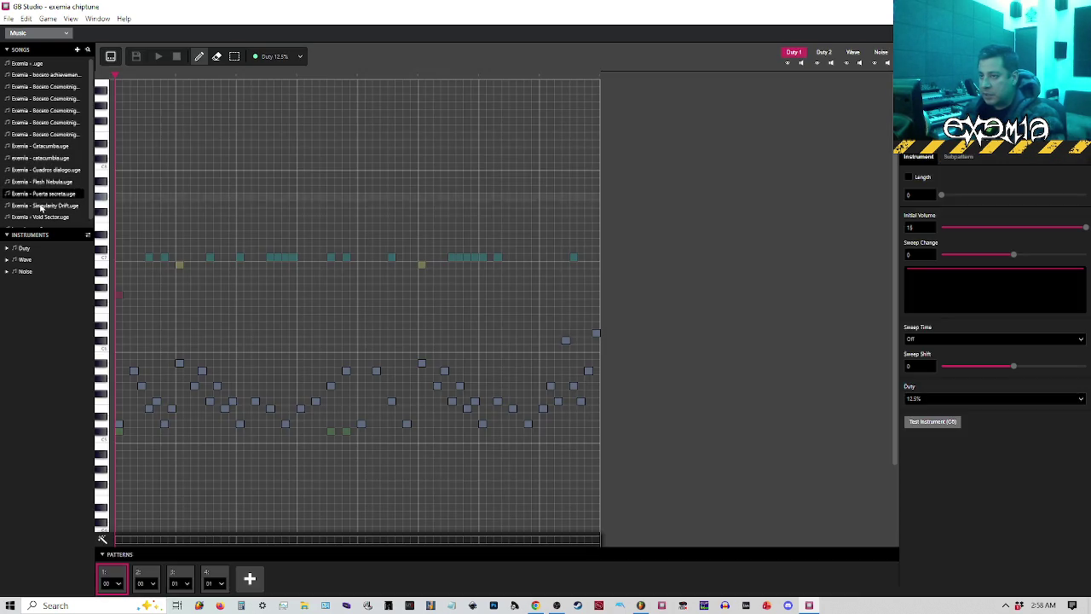
left_click(40, 207)
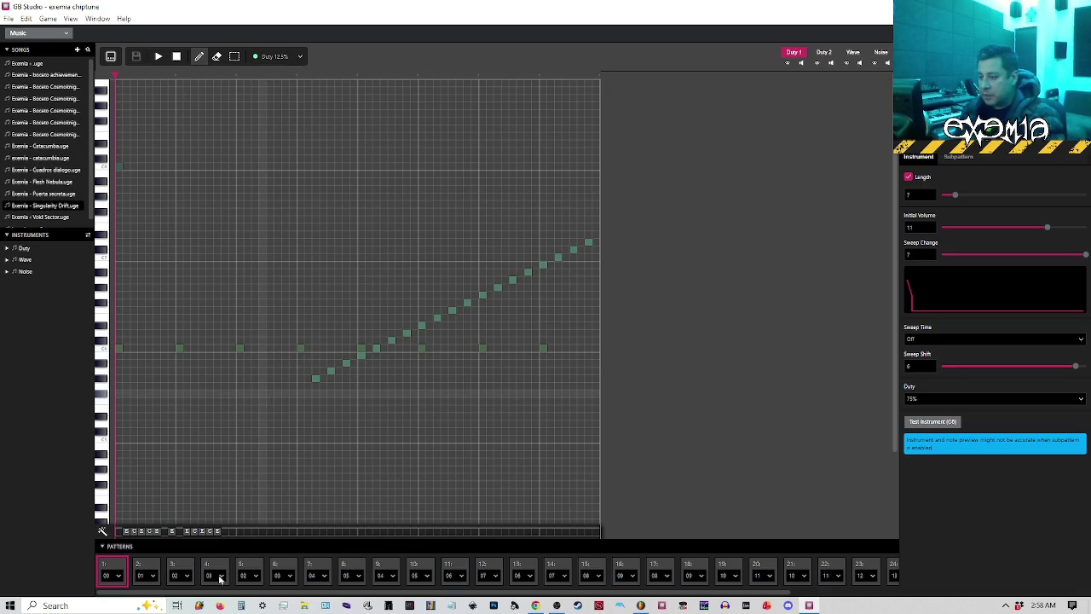
scroll(395, 582, "right", 4)
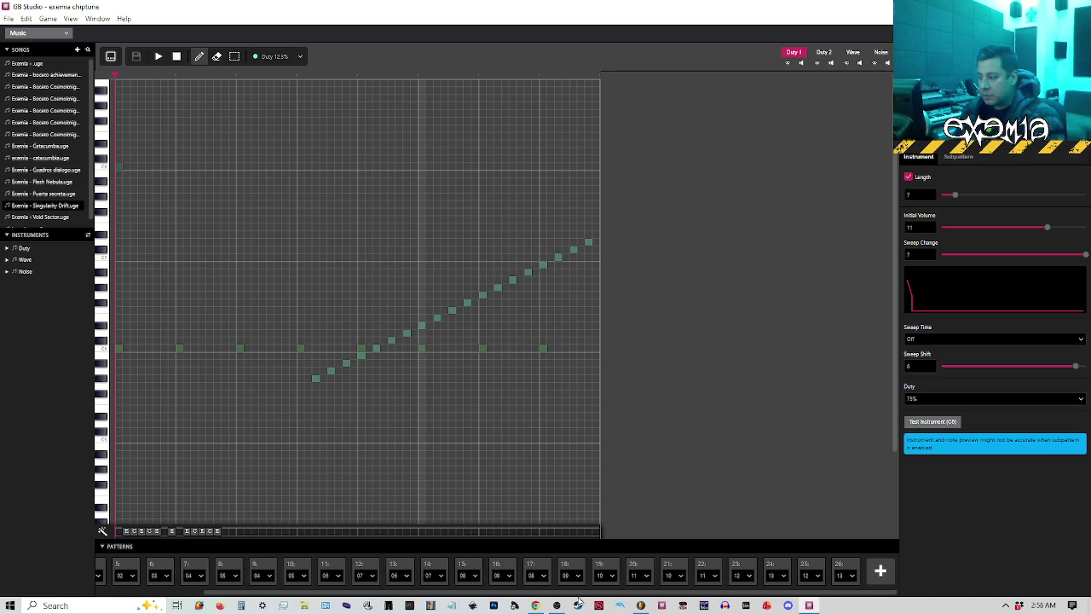
left_click(89, 157)
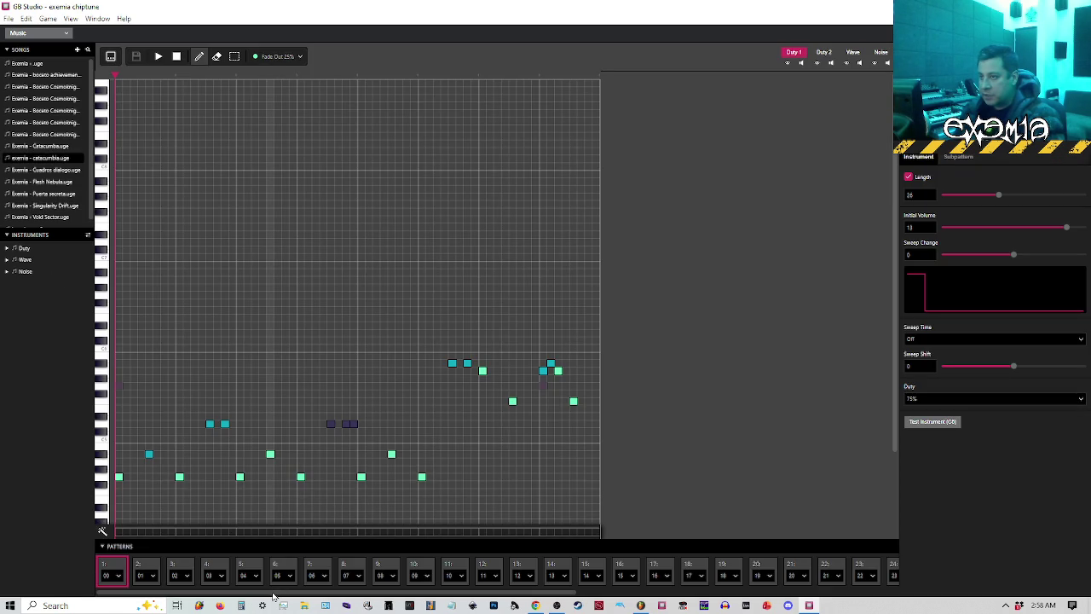
Review the notes of catacumba's late patterns 36, 33, 32, 29 and 28.
scroll(474, 580, "right", 10)
scroll(473, 580, "right", 3)
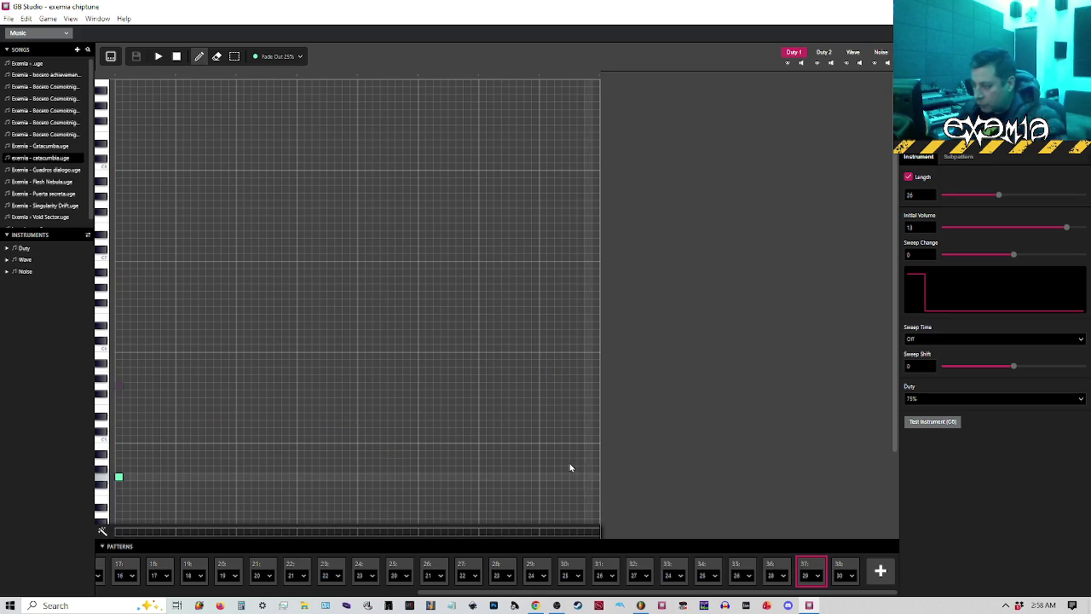
scroll(569, 463, "down", 3)
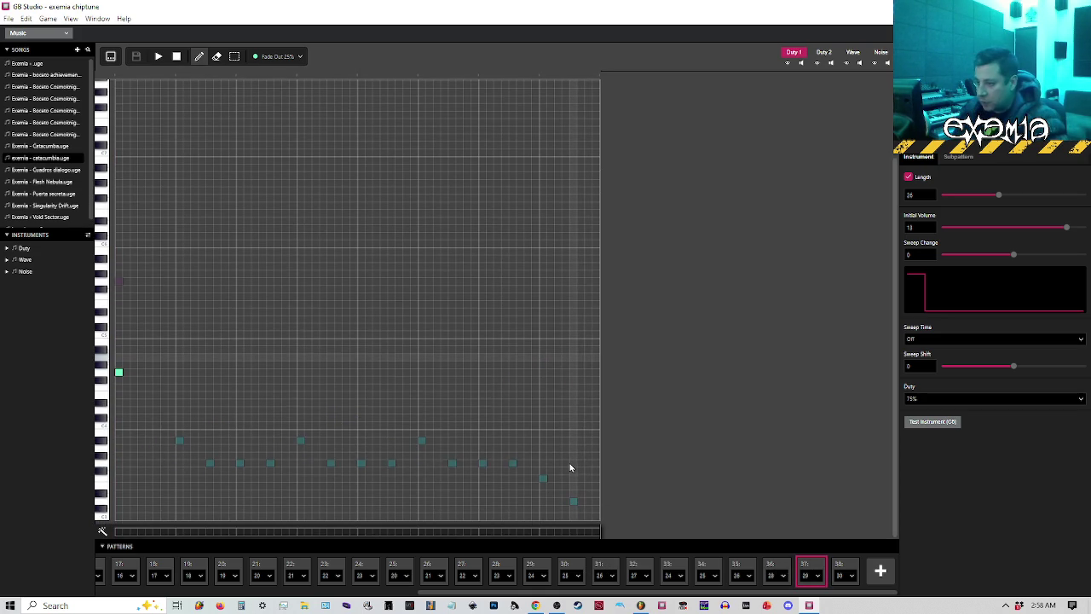
left_click(767, 569)
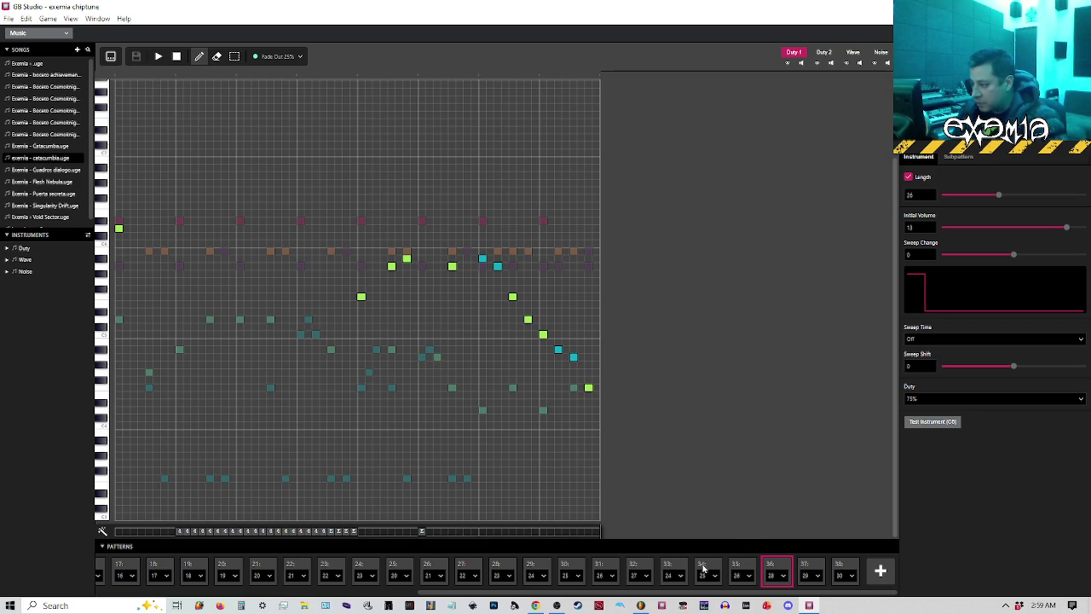
left_click(677, 566)
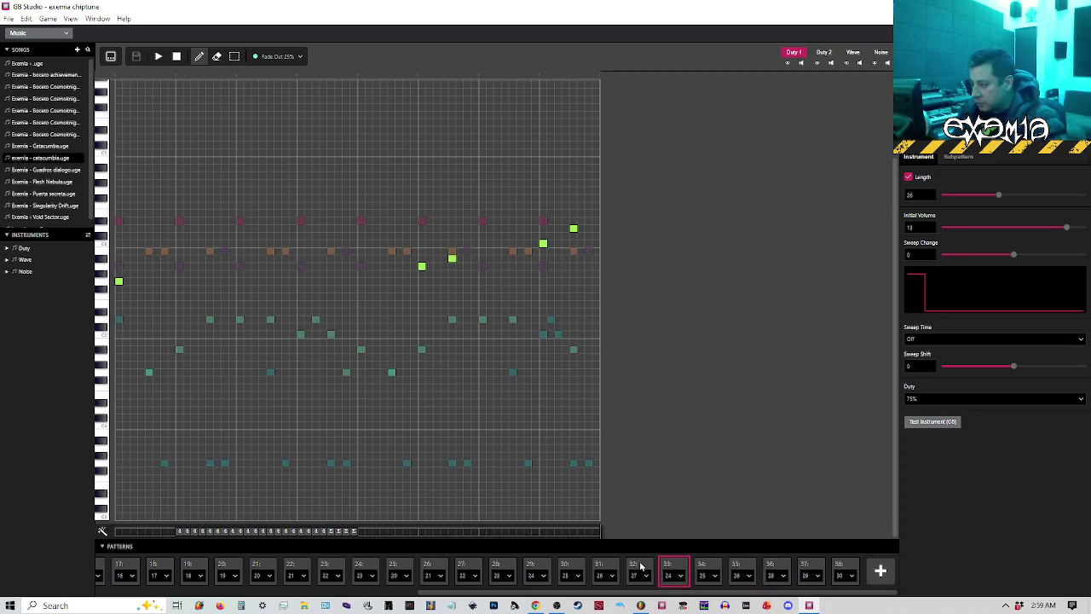
left_click(641, 566)
left_click(548, 573)
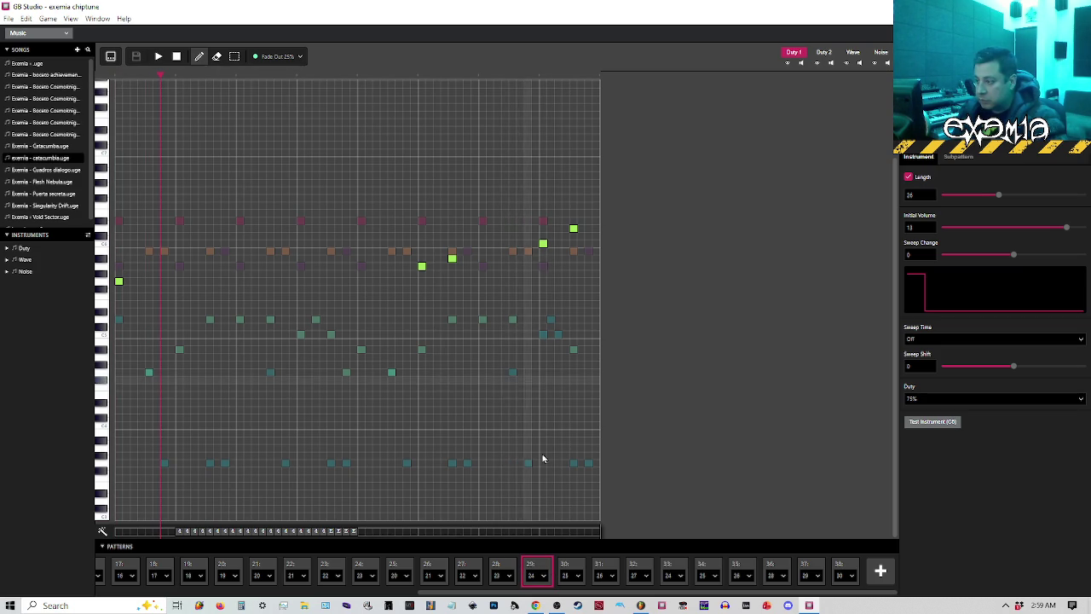
left_click(492, 569)
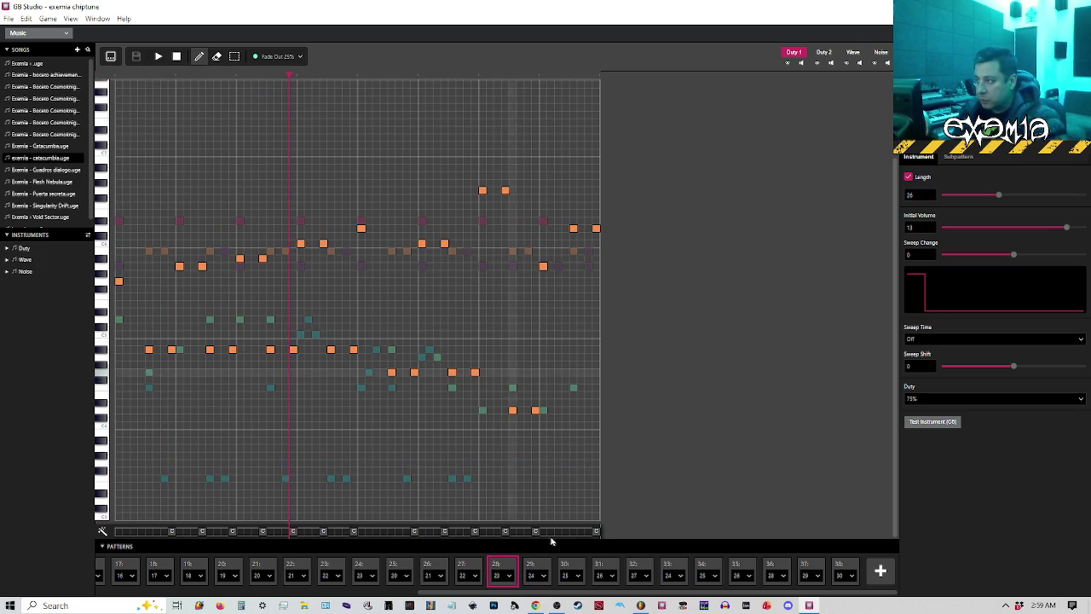
Play the song from pattern 29, stop it, and select order position 24.
left_click(531, 555)
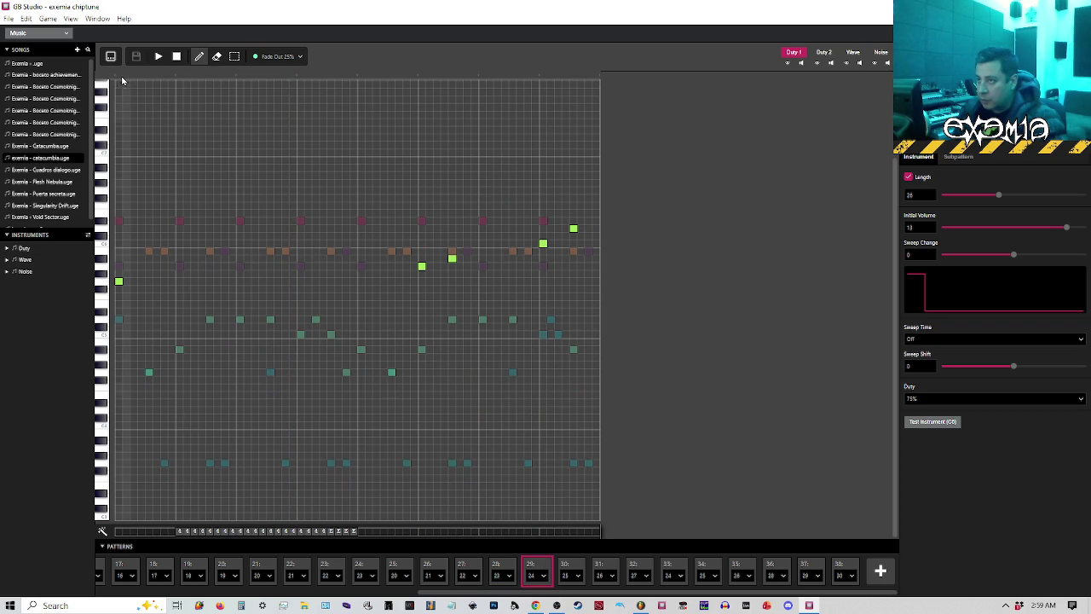
key("space")
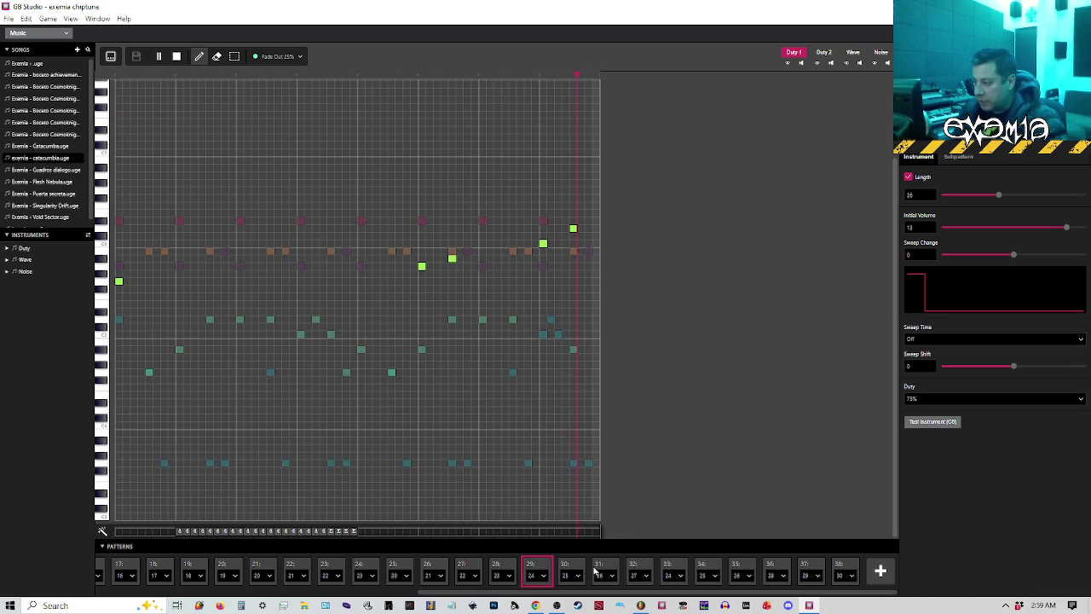
key("space")
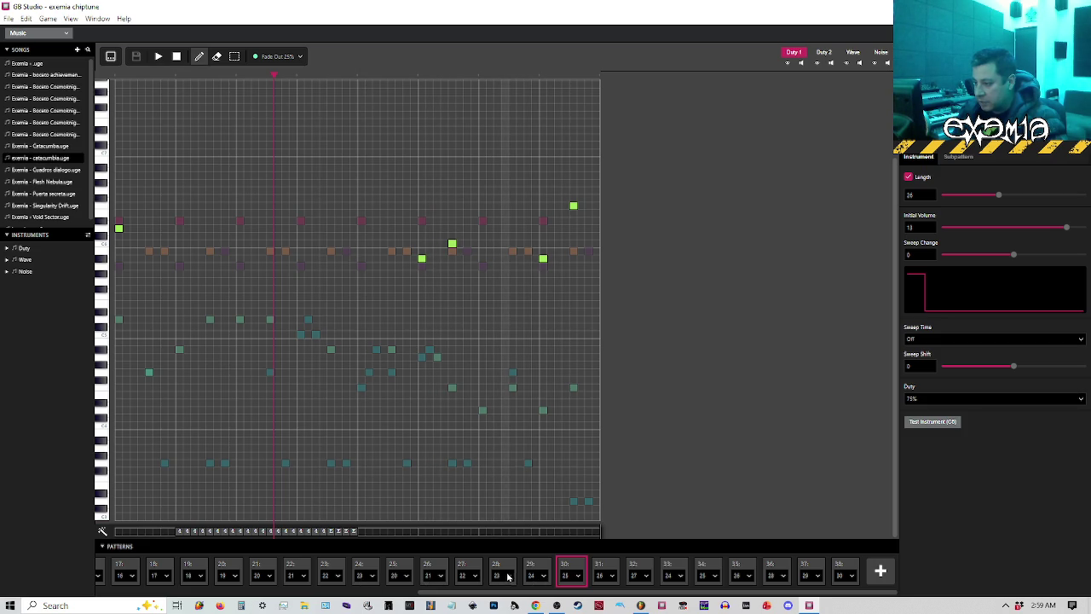
left_click(367, 567)
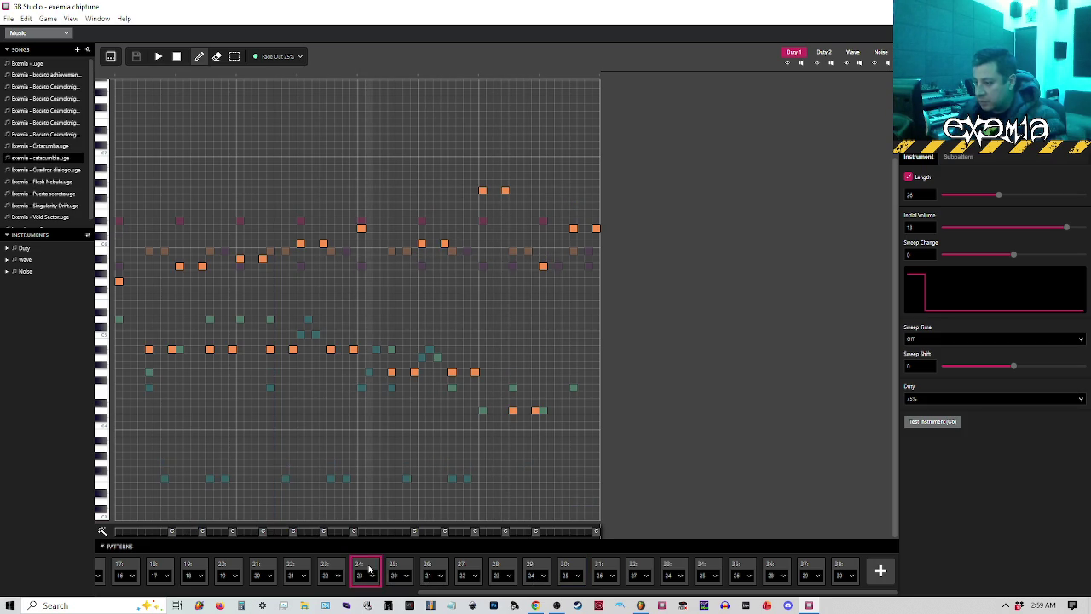
Play catacumba from order position 24, then stop the playback.
key("space")
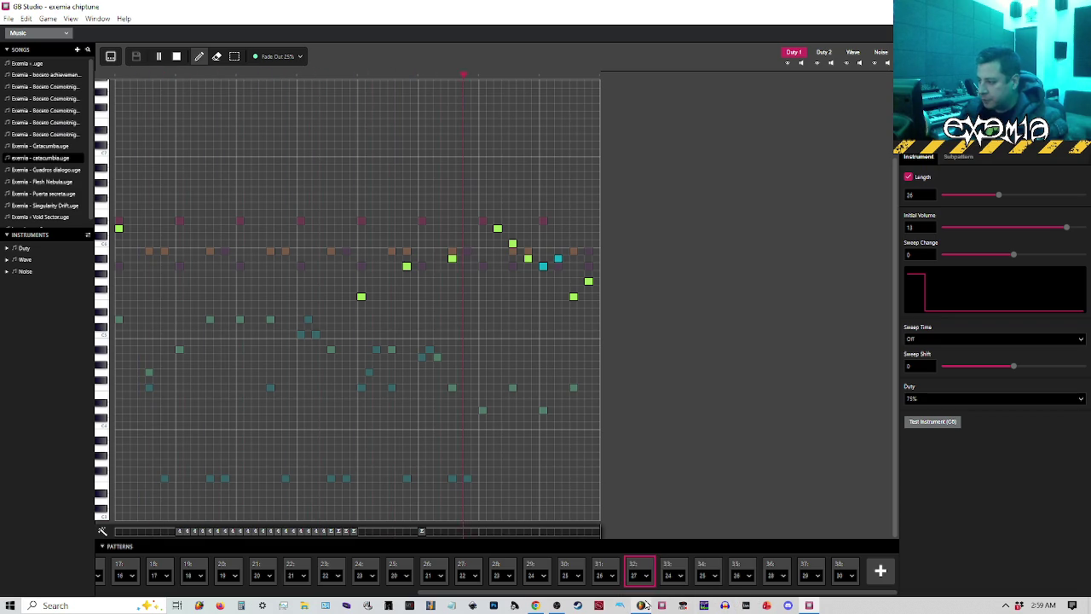
key("space")
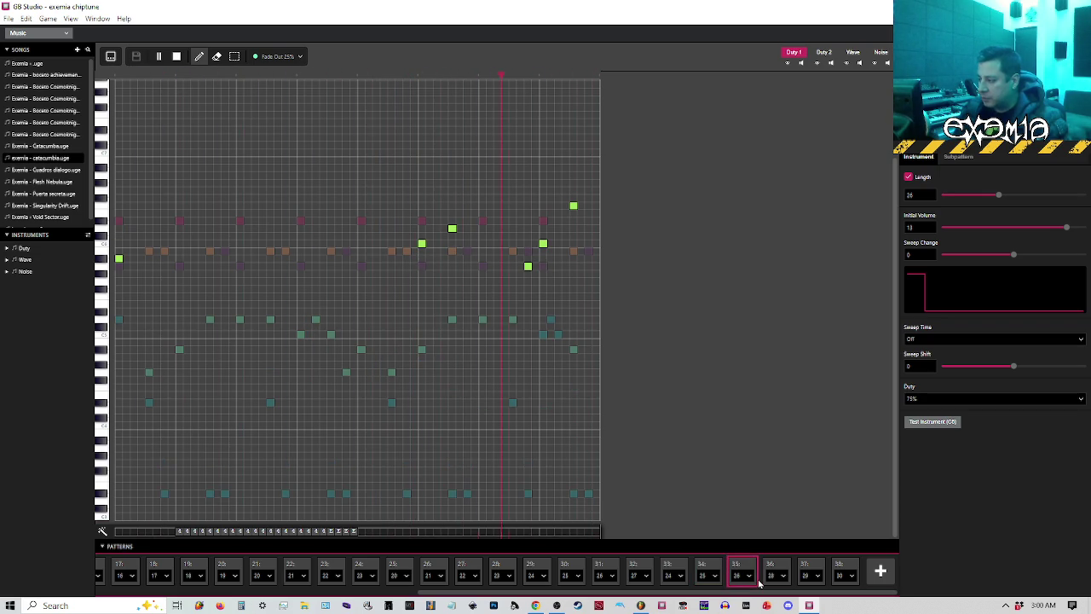
key("space")
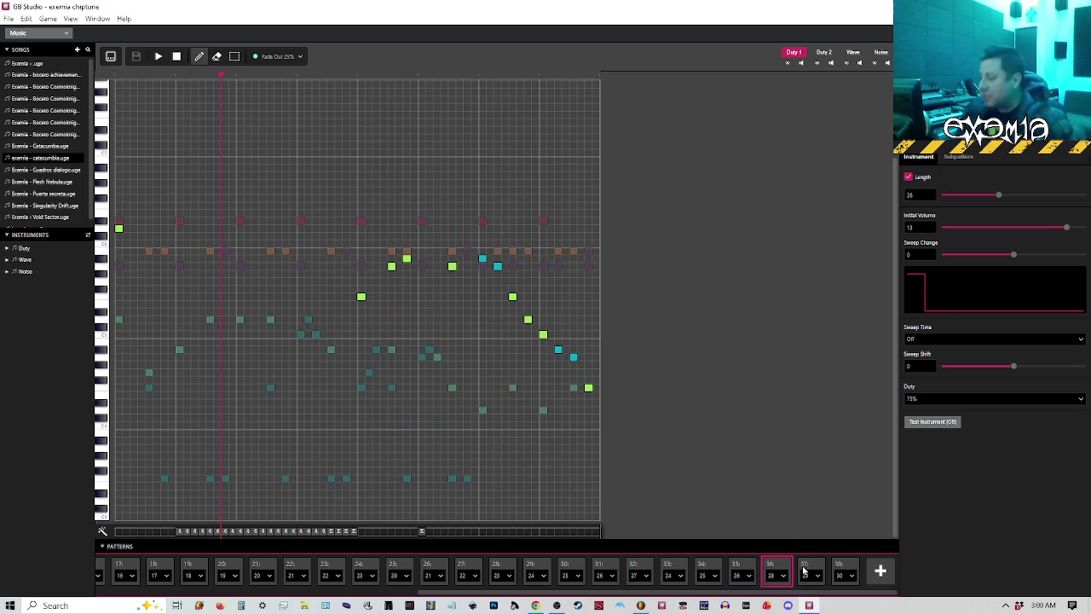
Compare the notes of positions 36 and 37, ending on position 36.
left_click(804, 571)
left_click(781, 573)
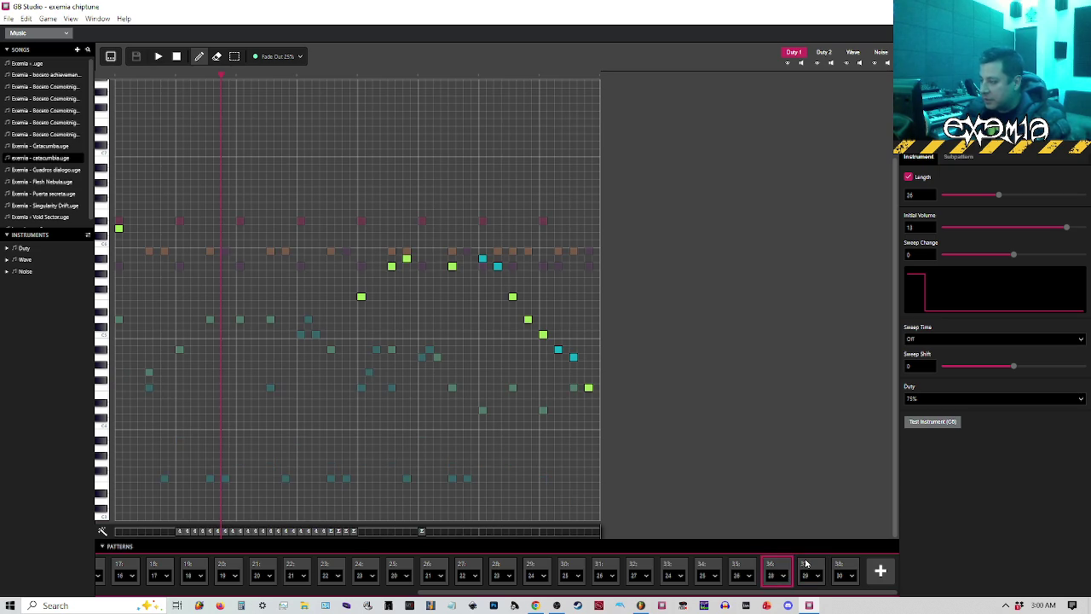
left_click(806, 564)
left_click(771, 568)
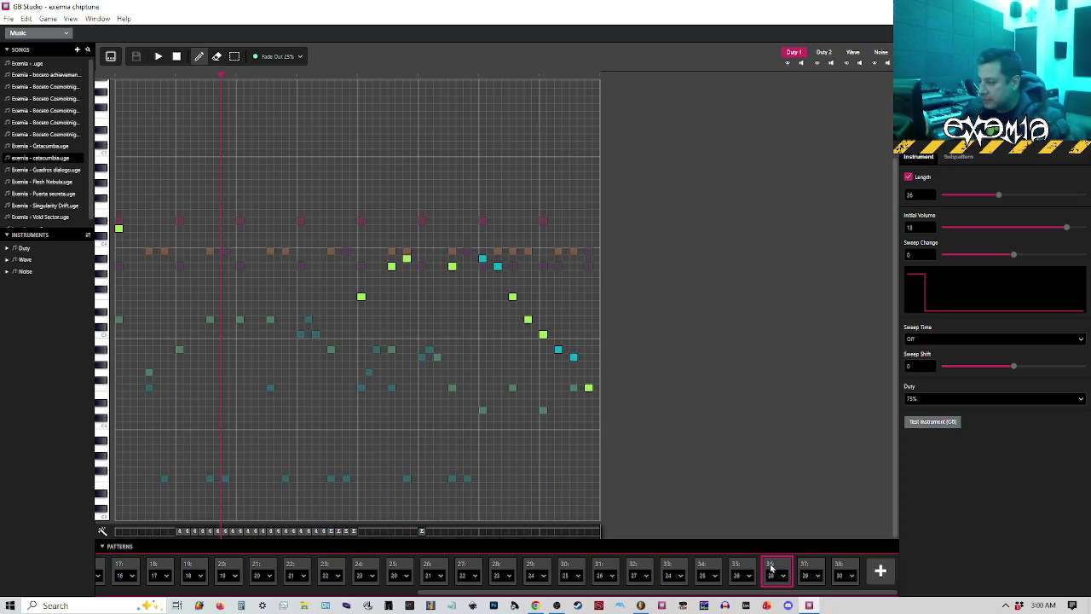
left_click(812, 574)
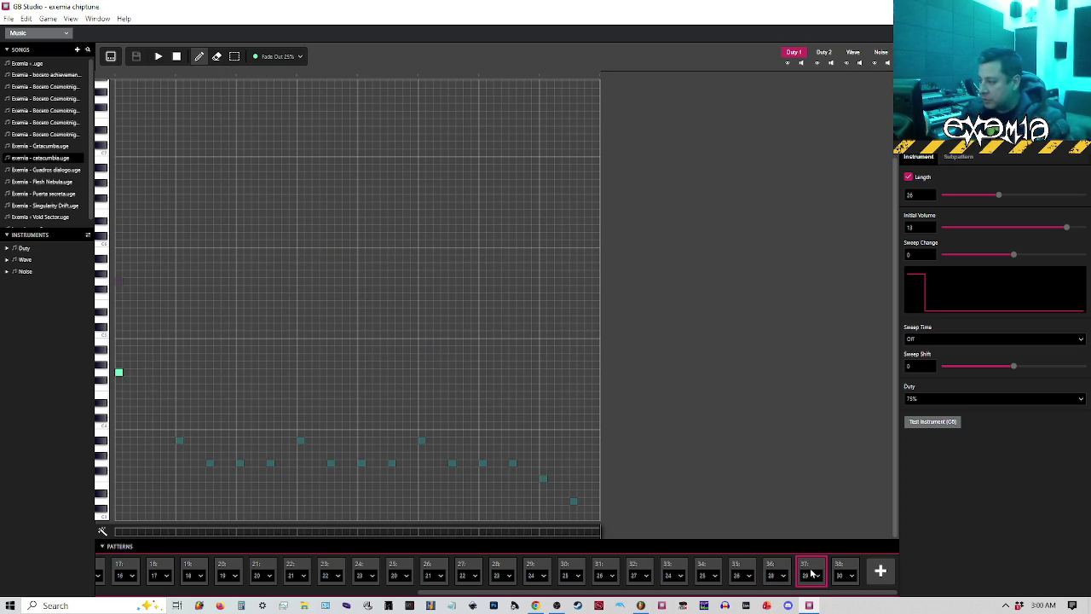
left_click(778, 571)
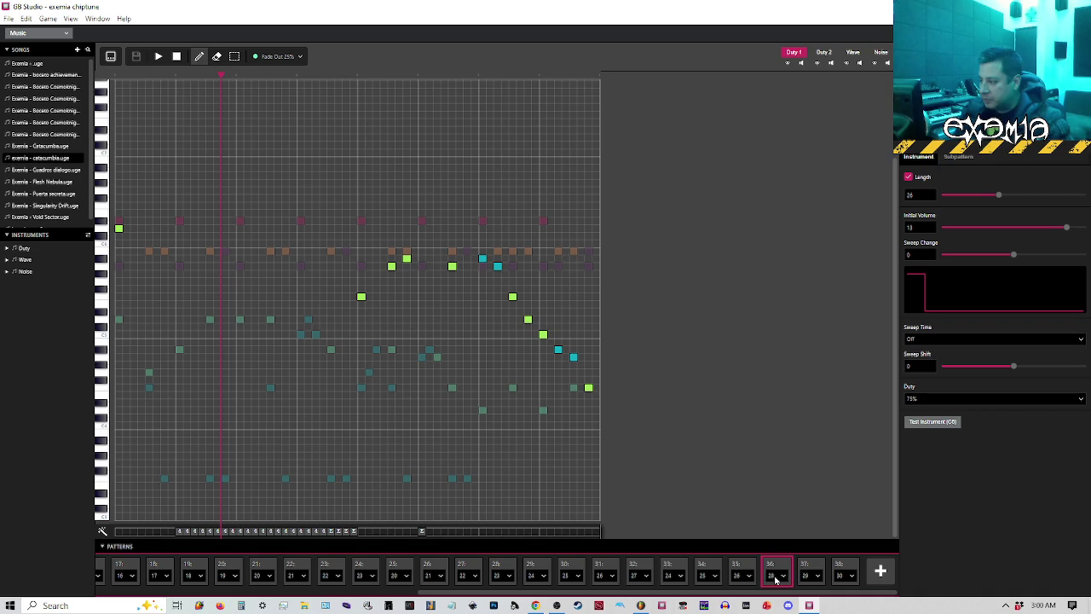
Check position 32's pattern choices without changing them, then briefly play and stop.
left_click(645, 578)
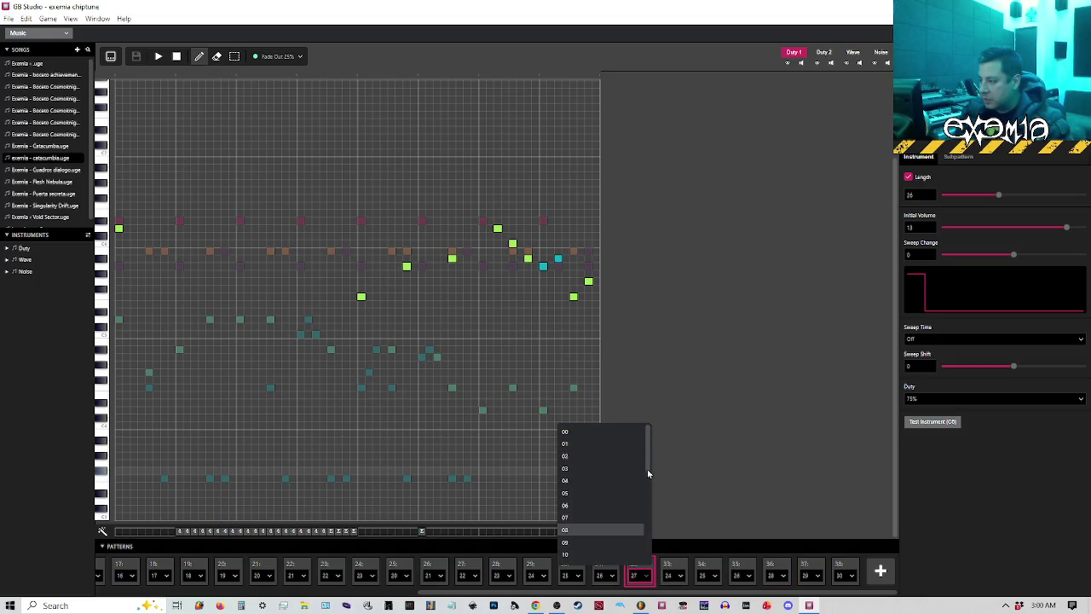
scroll(648, 482, "down", 5)
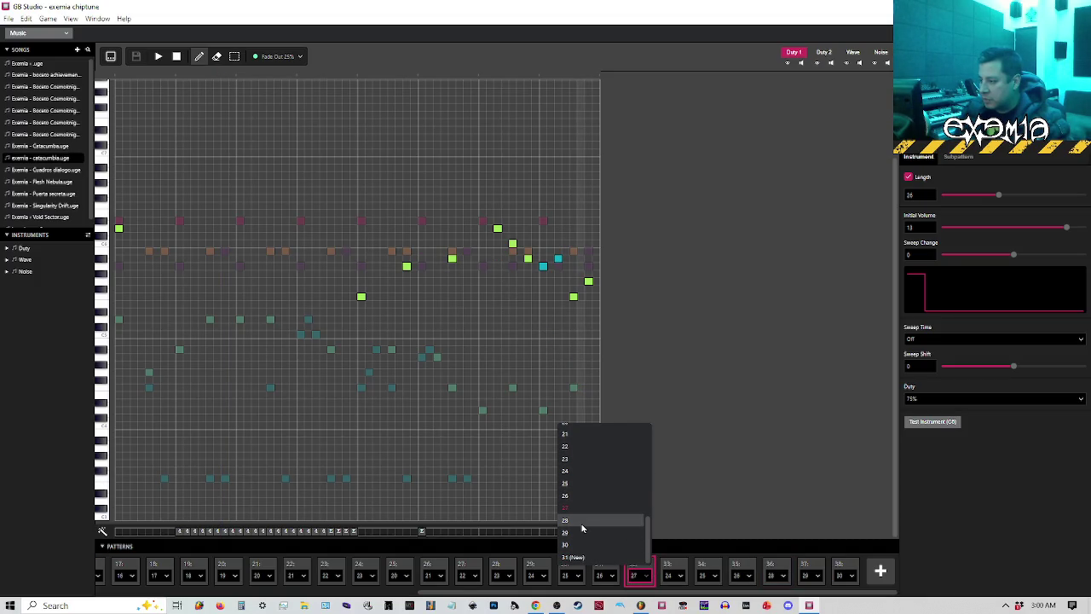
left_click(121, 77)
key("space")
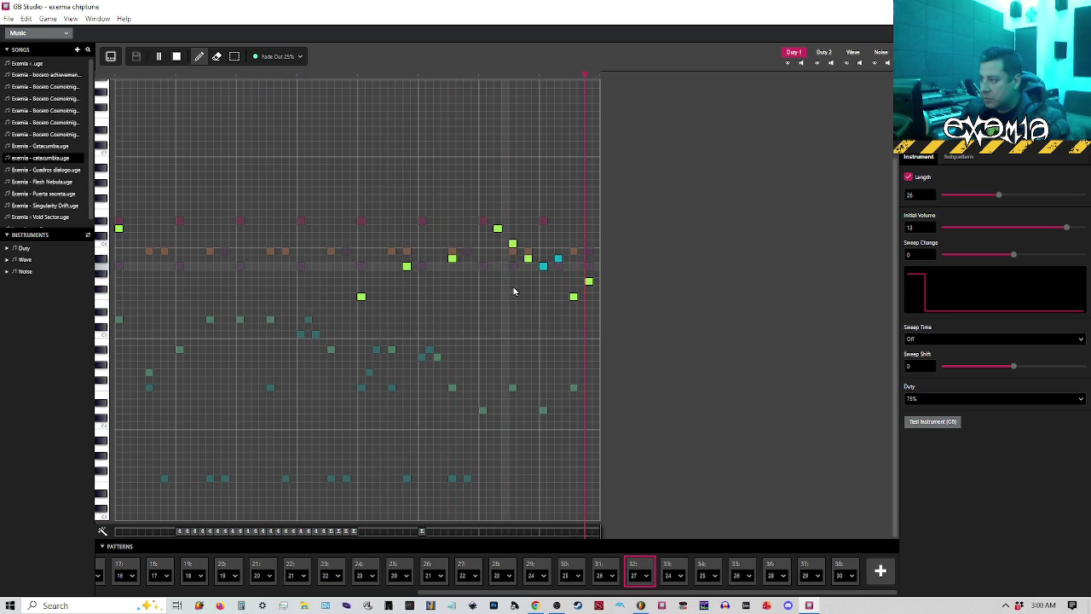
key("space")
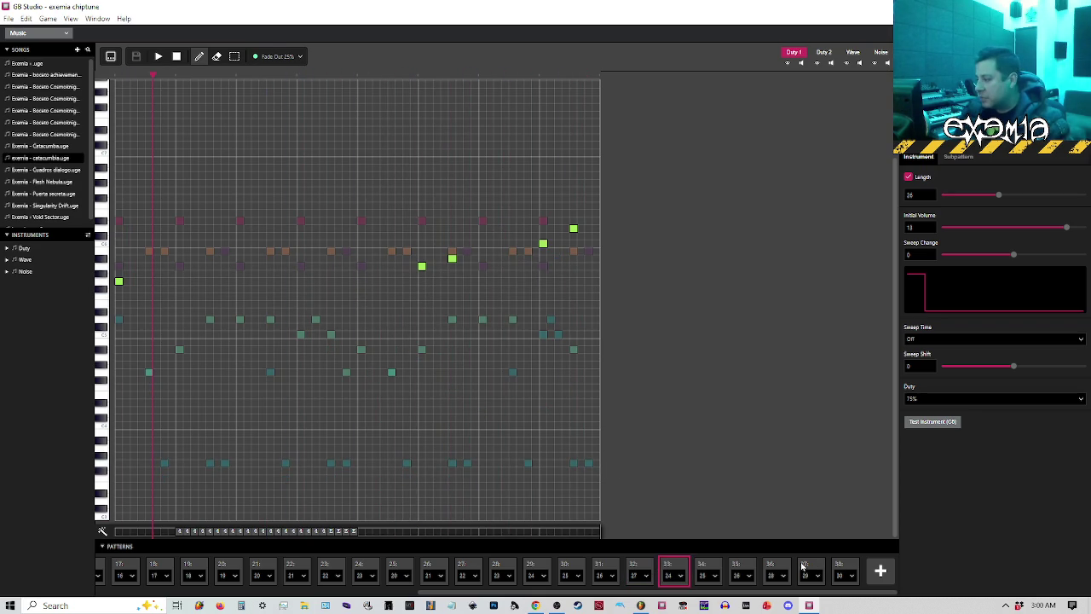
Play the song from position 36 through position 37, then stop.
left_click(810, 567)
left_click(775, 569)
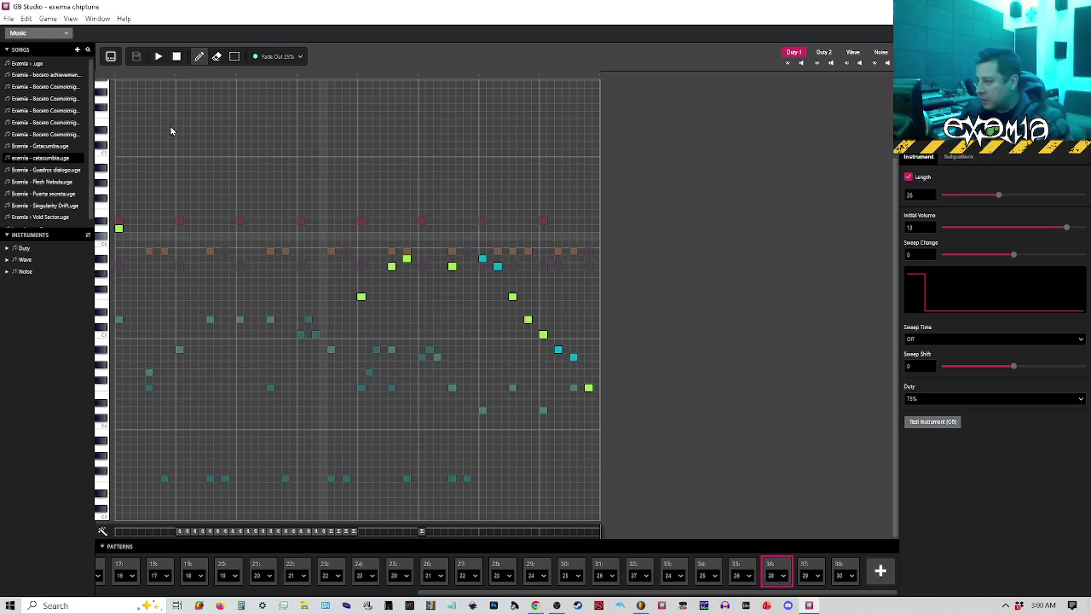
key("space")
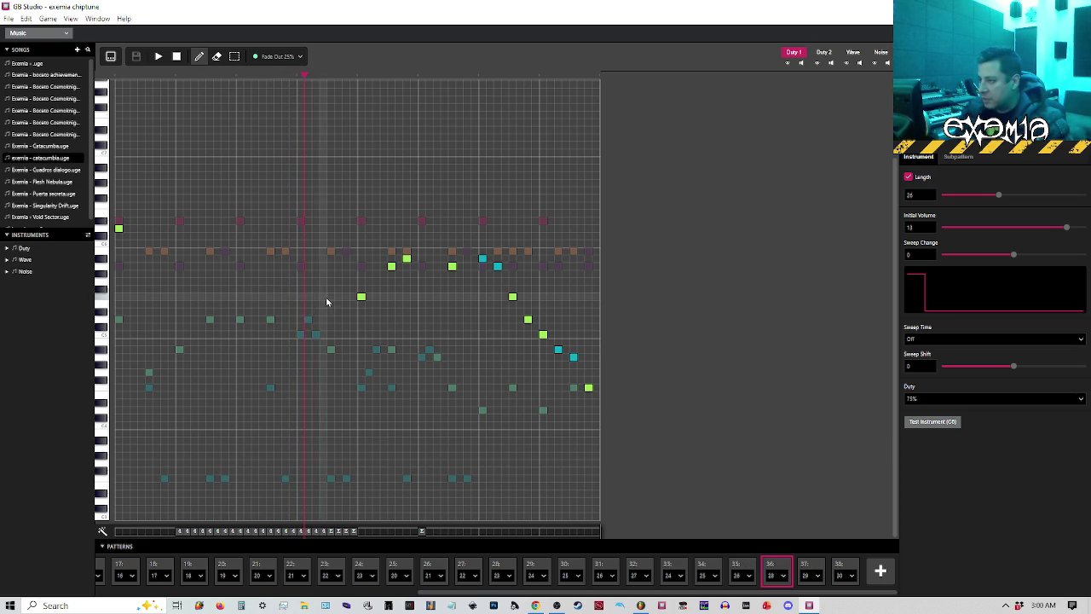
left_click(816, 572)
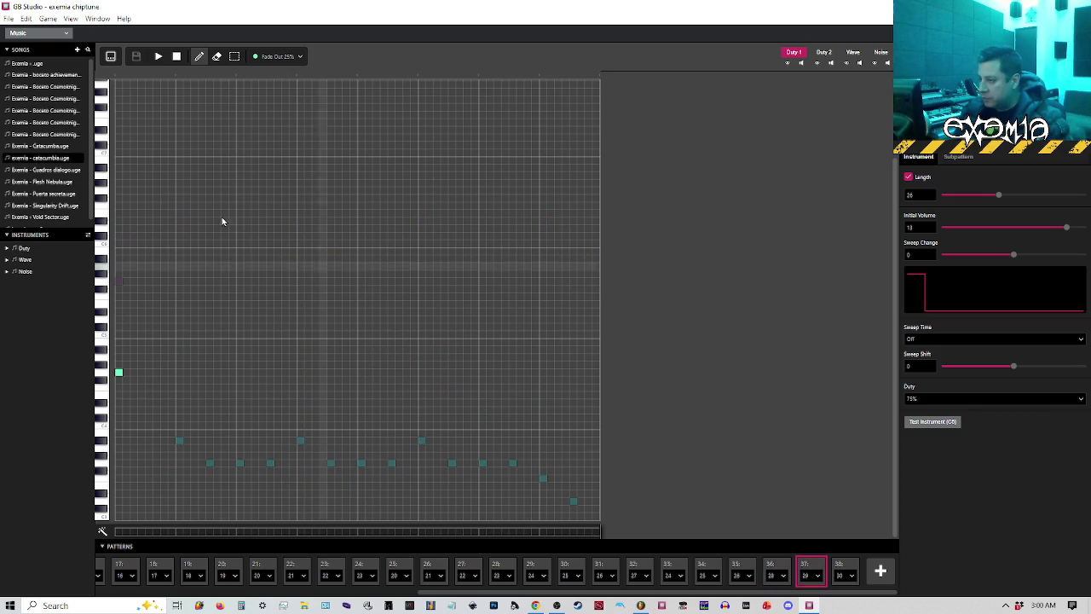
key("space")
Delete the empty final position 38 from the song's order.
left_click(845, 567)
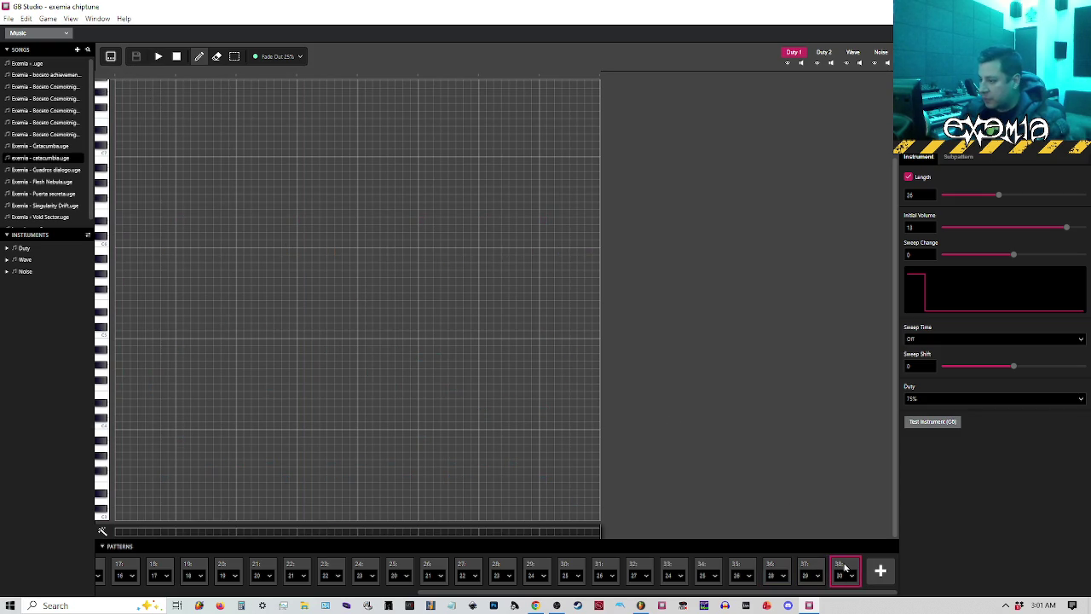
left_click(812, 566)
left_click(842, 569)
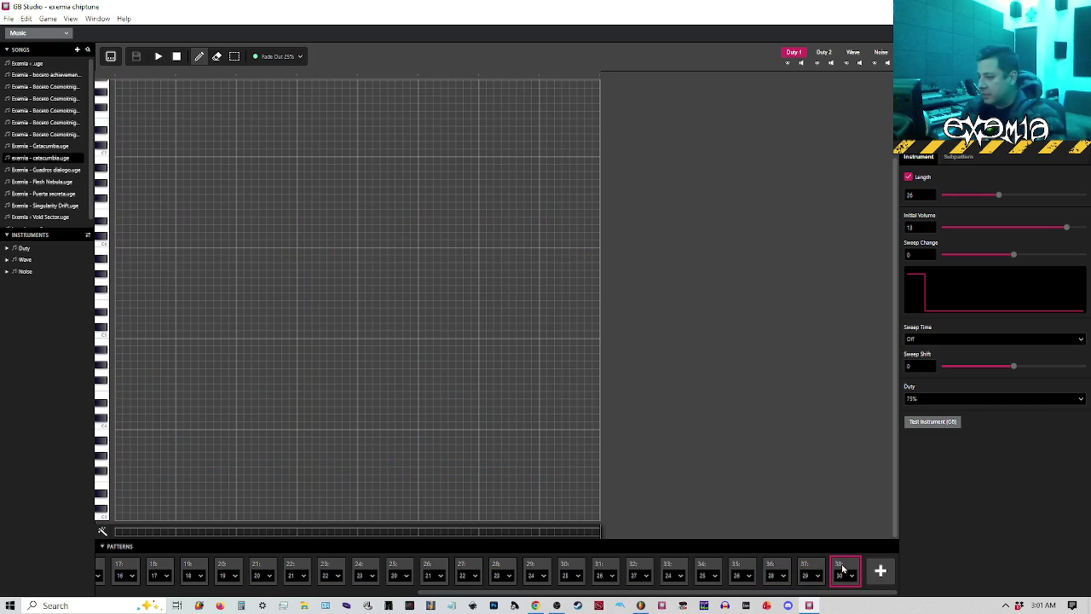
key("Delete")
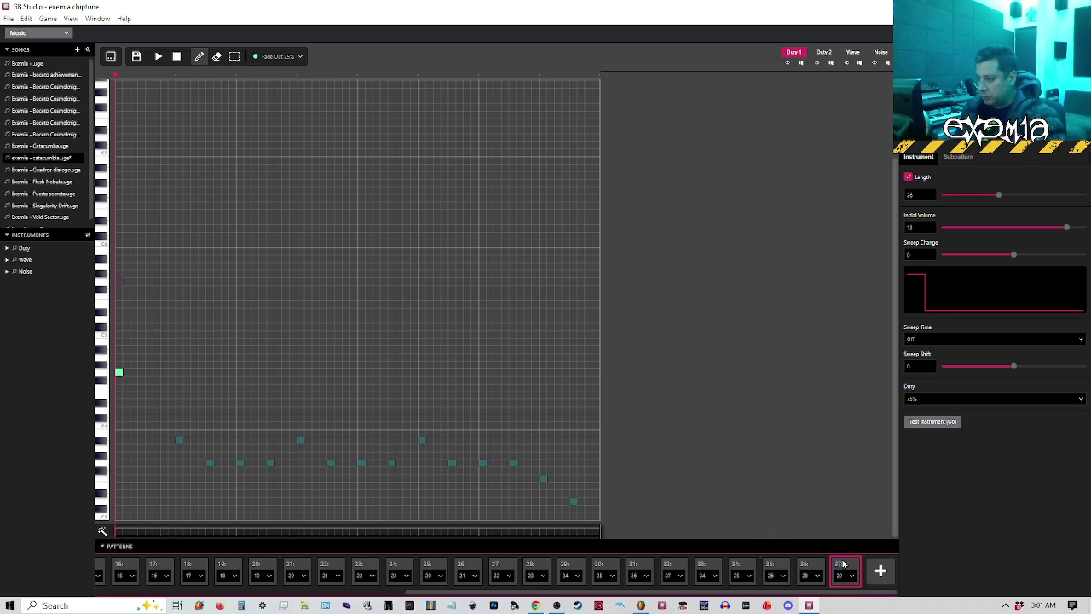
Play back position 37, view position 36, and minimize GB Studio.
left_click(158, 56)
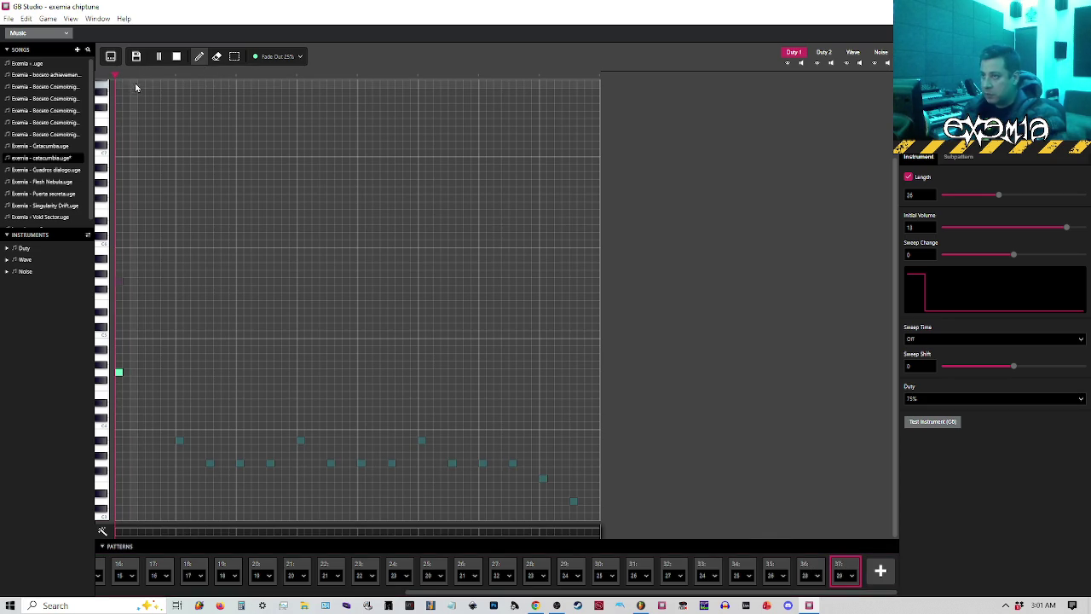
left_click(803, 568)
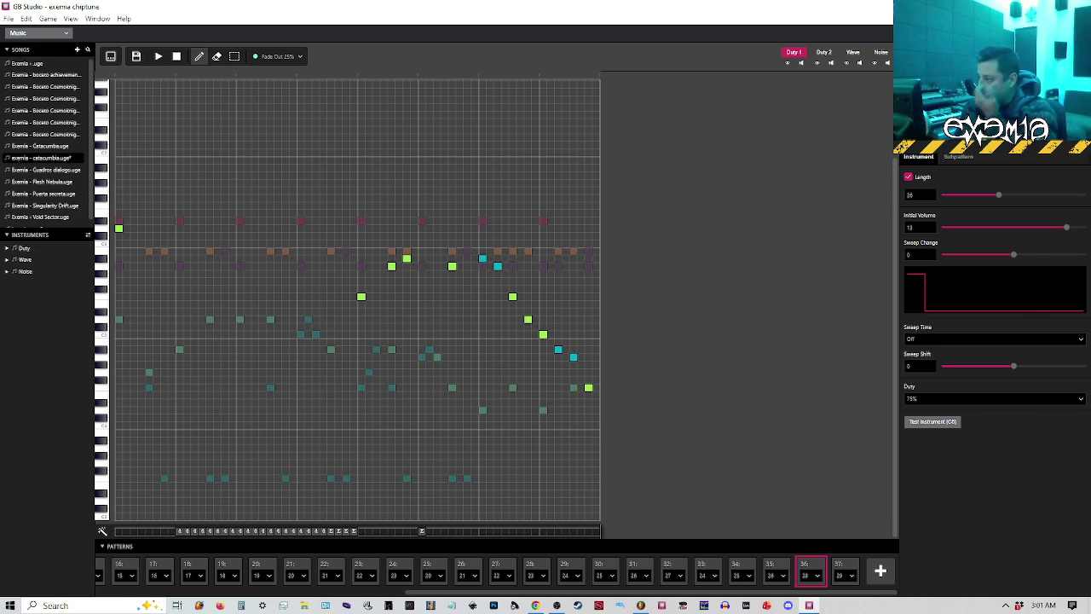
left_click(991, 6)
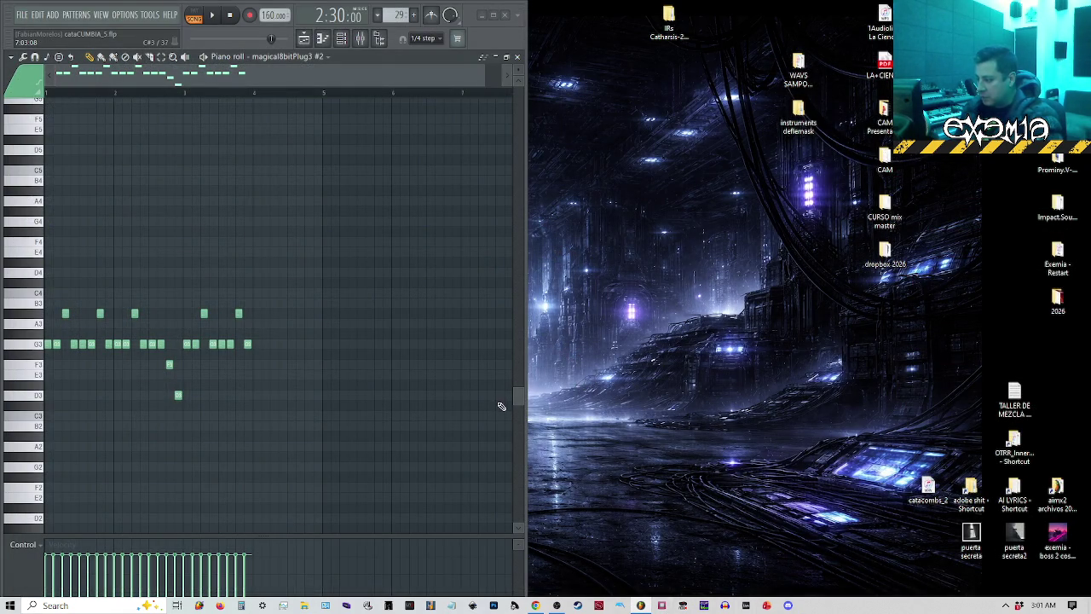
Return to GB Studio, reopen exemia chiptune, and show its Music section.
key("alt+Tab")
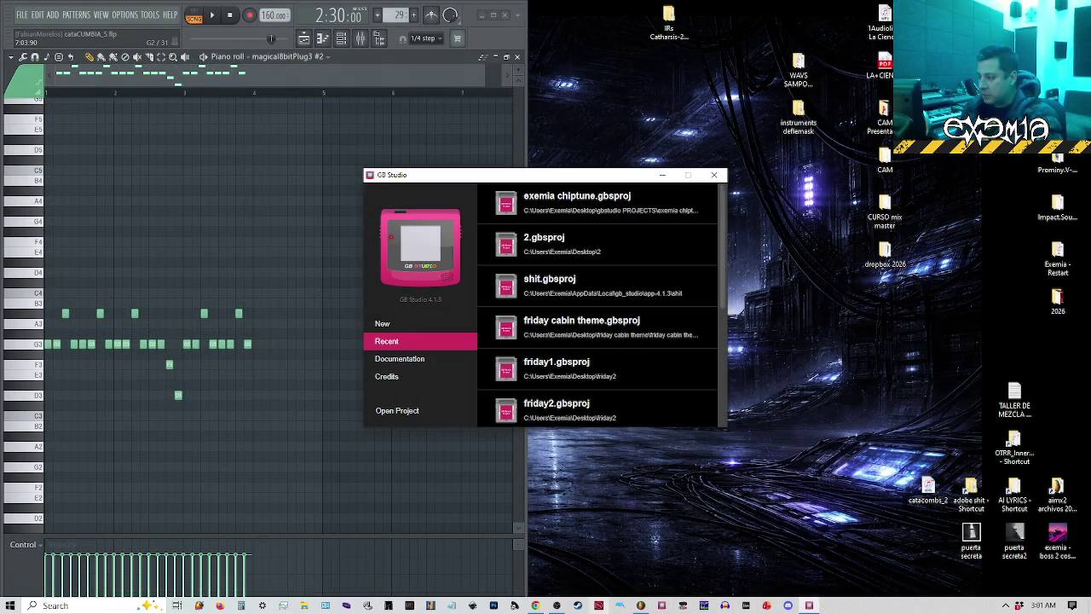
left_click(556, 201)
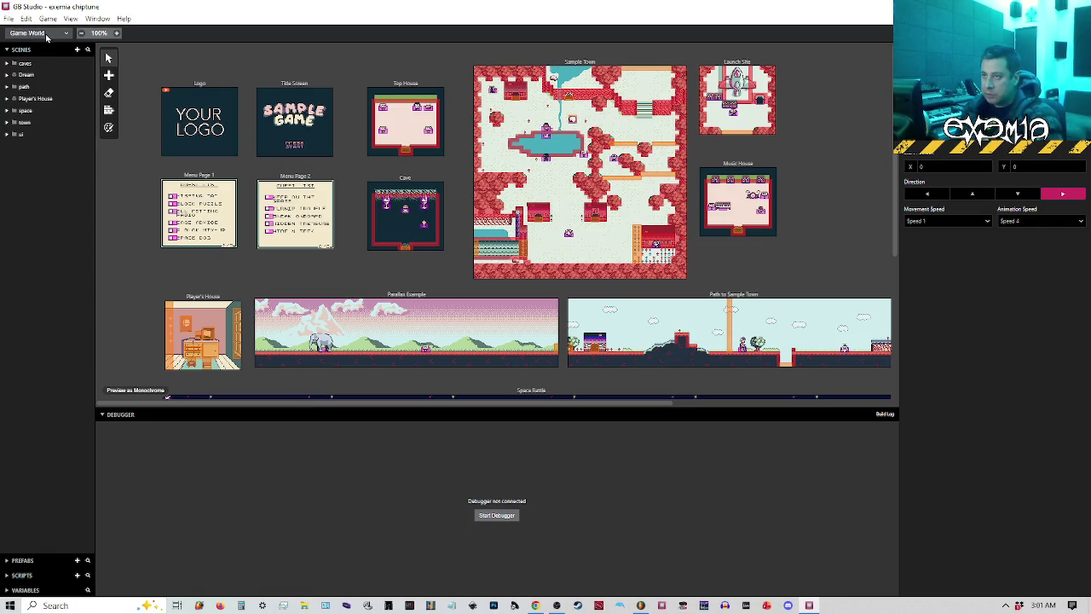
left_click(46, 35)
left_click(52, 87)
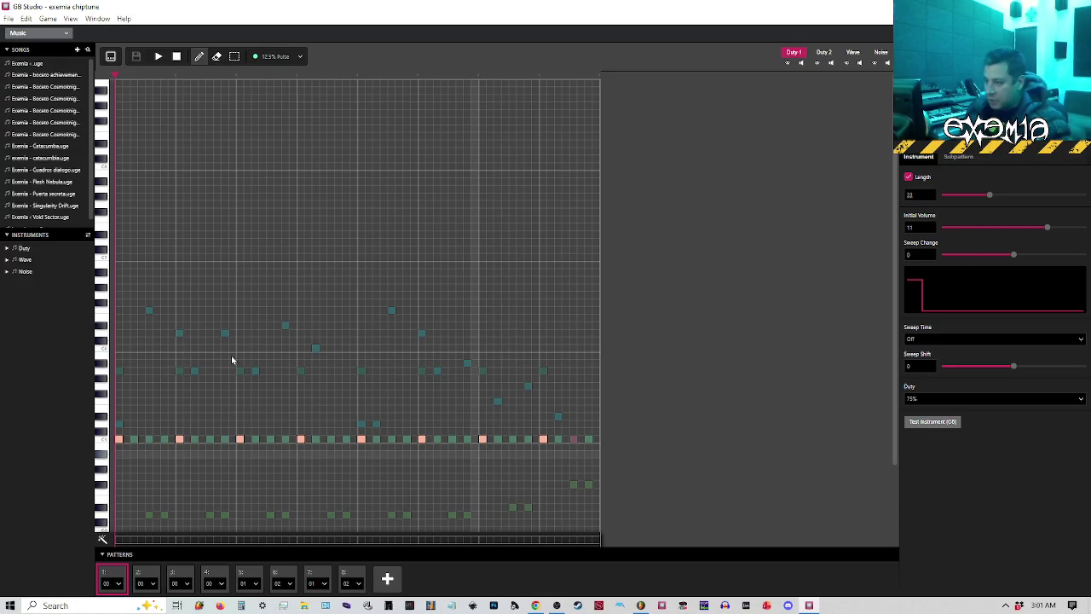
Load exemia - catacumba.uge and delete its empty final position 38.
left_click(45, 158)
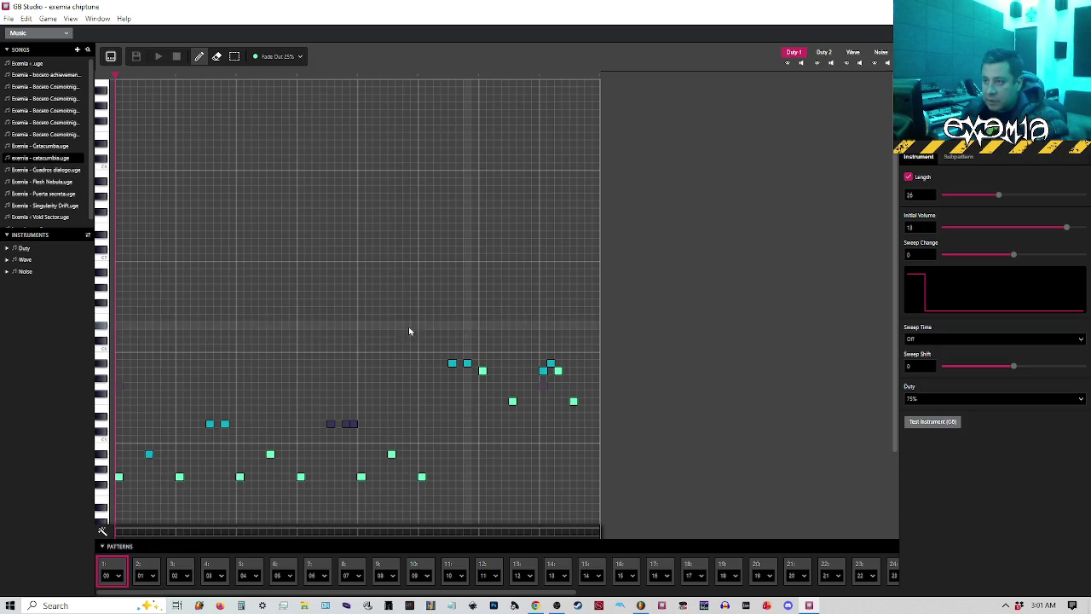
scroll(417, 578, "right", 3)
scroll(417, 578, "right", 6)
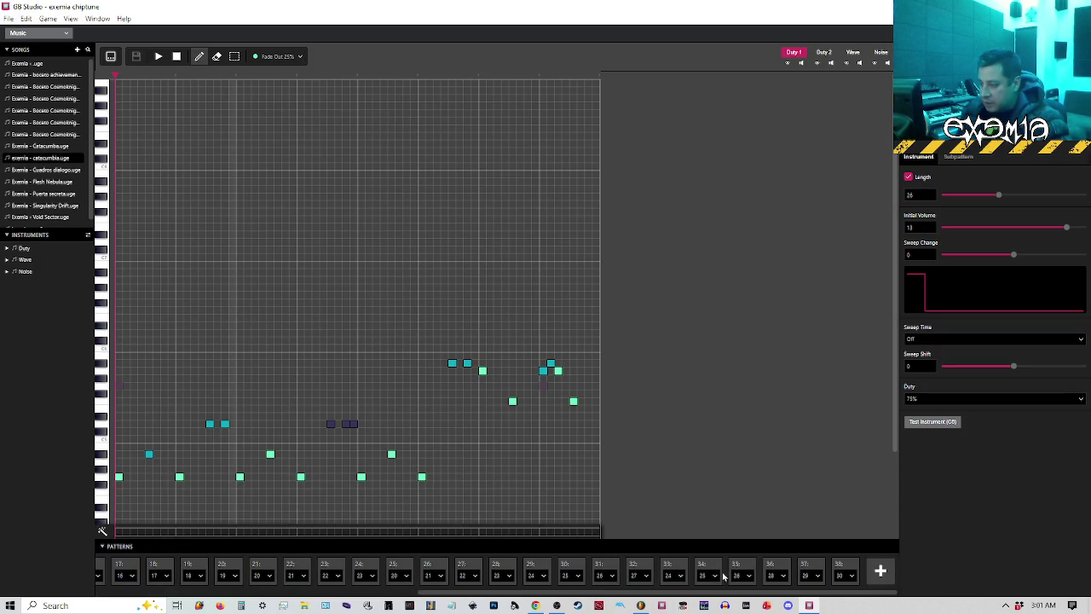
left_click(842, 567)
key("Delete")
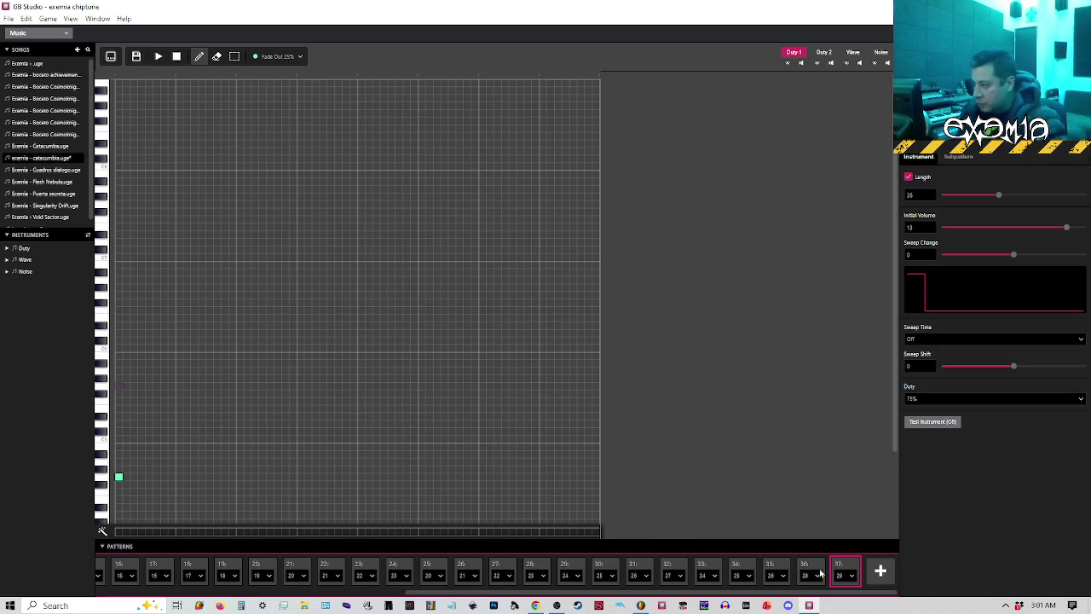
Remove position 37 so the order ends at position 36 (pattern 28).
left_click(805, 566)
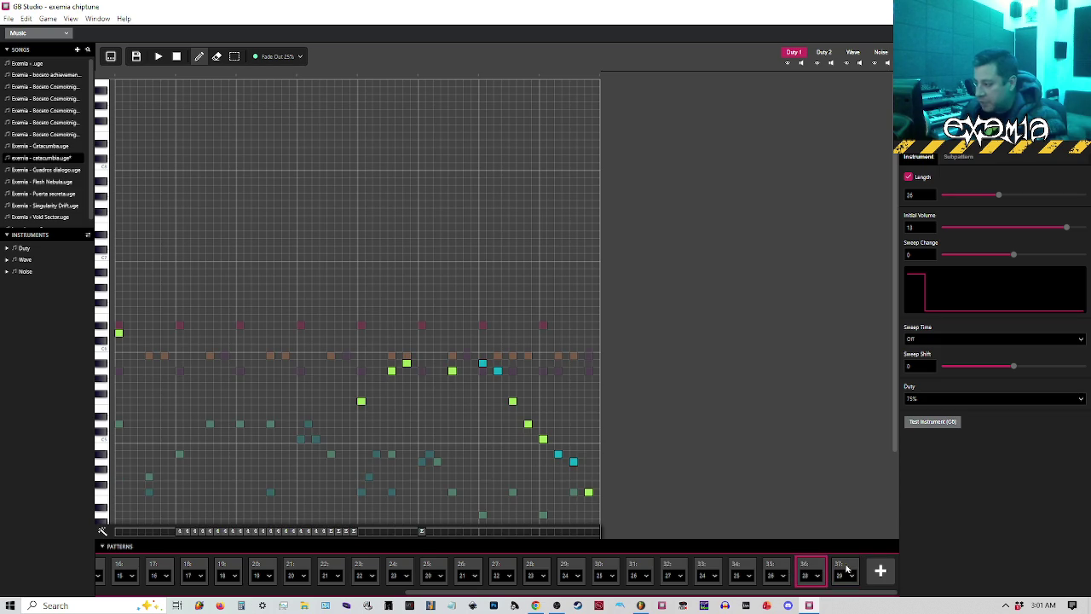
left_click(848, 568)
scroll(376, 414, "down", 5)
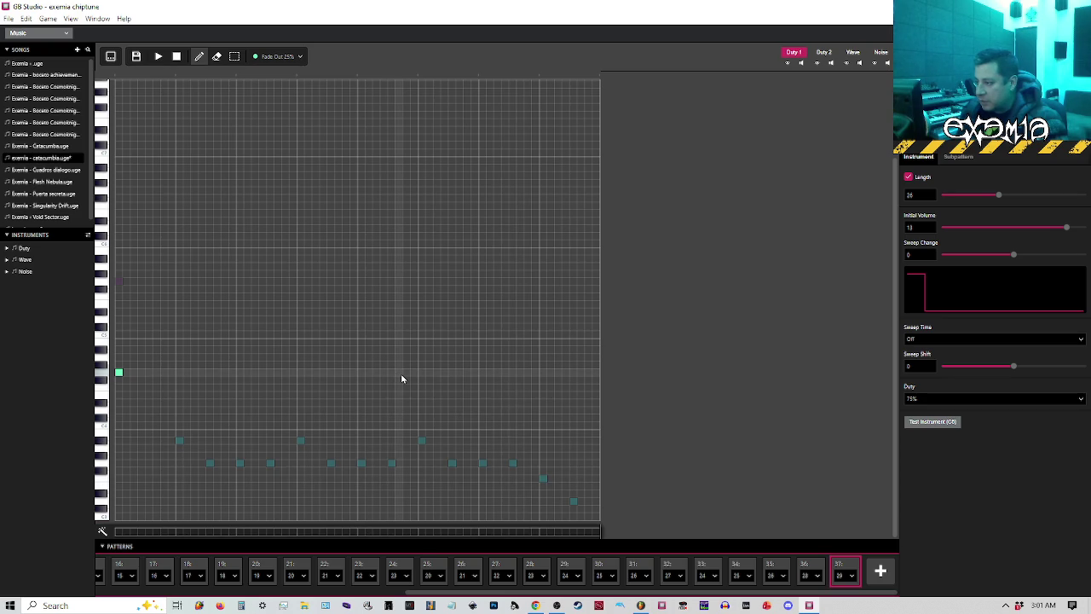
key("ctrl+z")
left_click(10, 18)
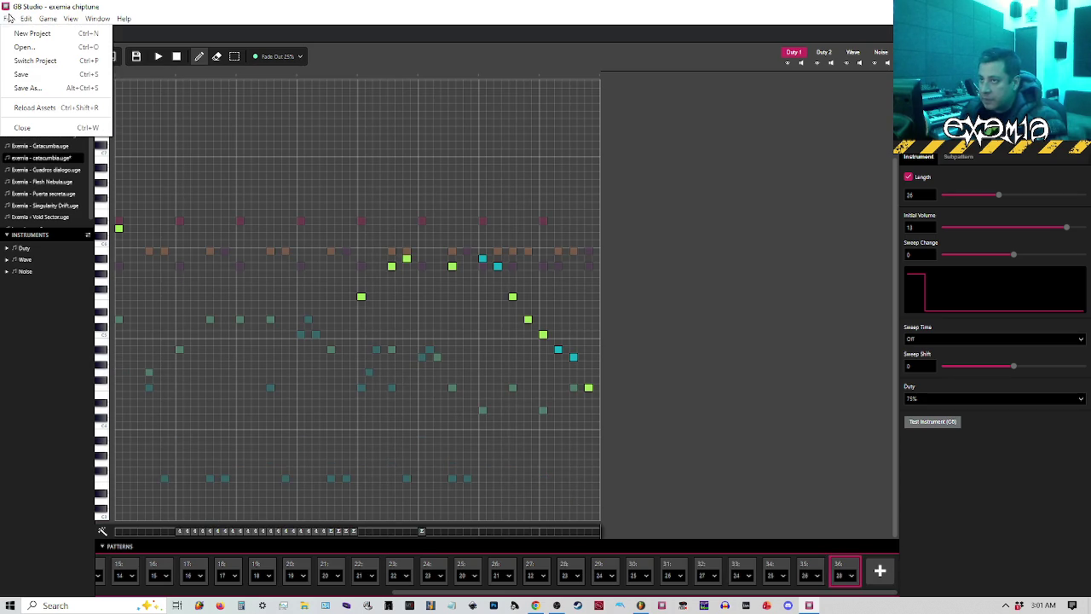
Save the catacumba song, close GB Studio, and reopen the exemia chiptune project.
left_click(23, 76)
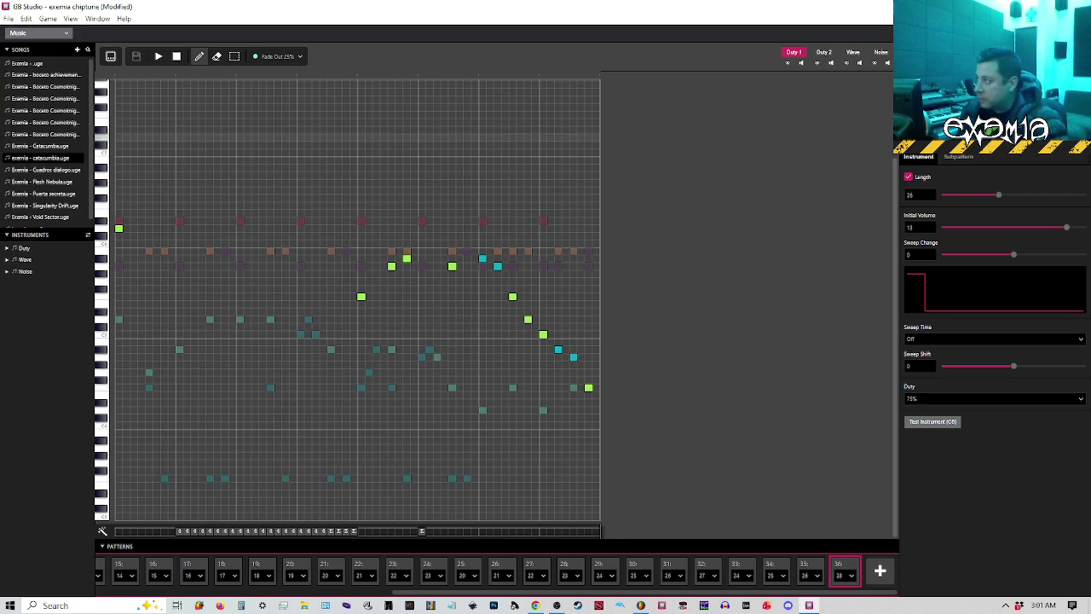
key("alt+F4")
left_click(502, 292)
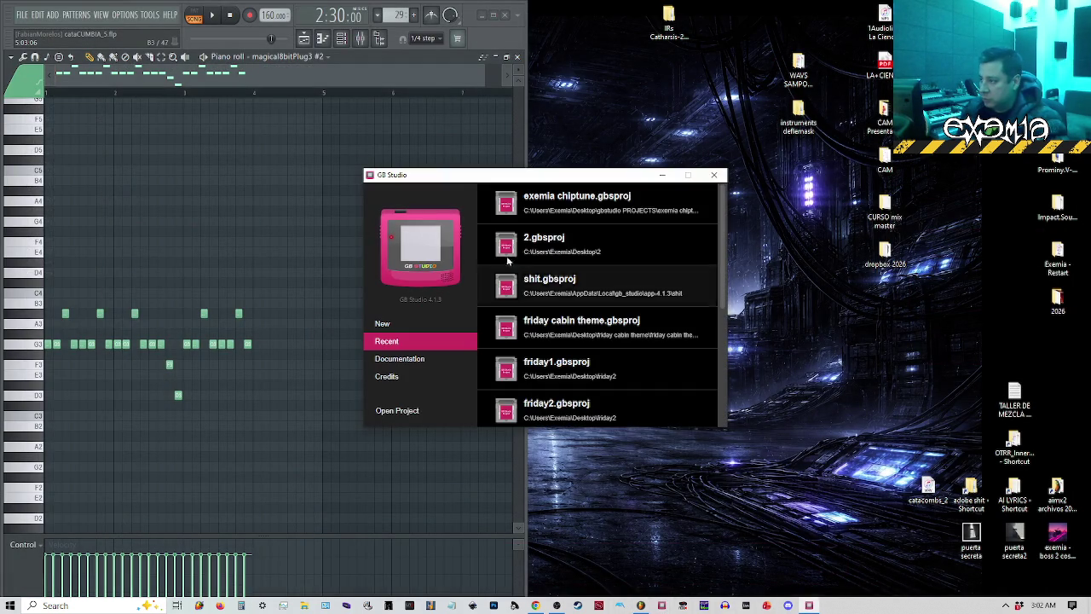
key("Return")
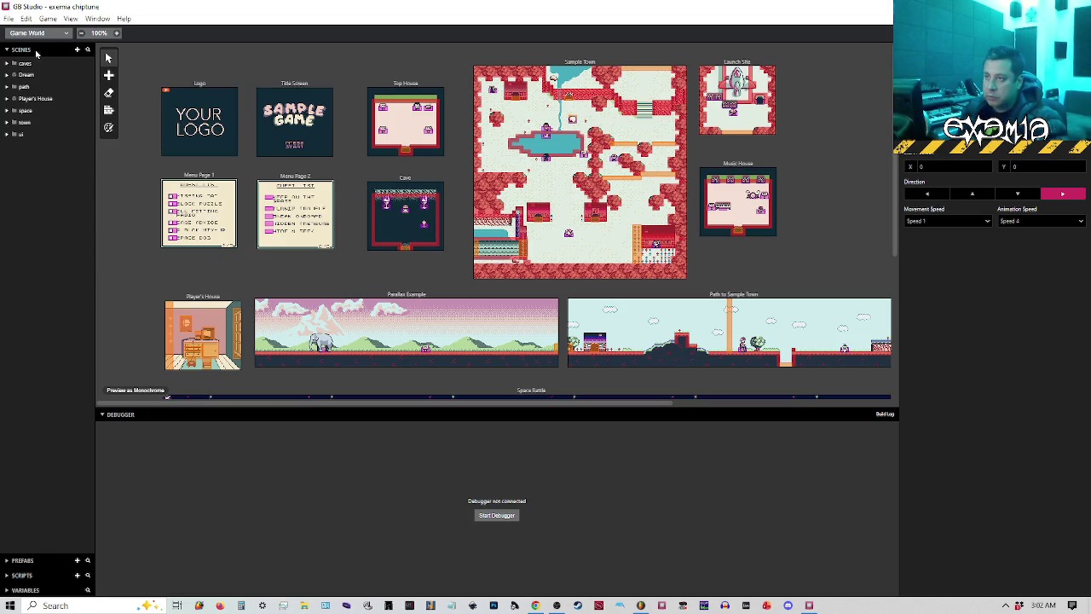
left_click(40, 34)
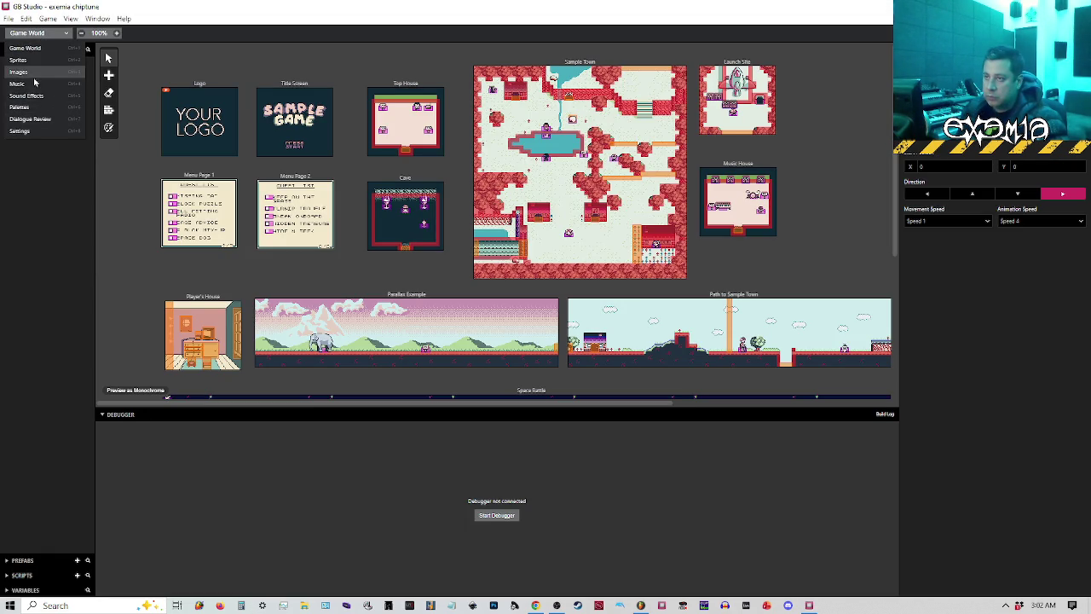
Load exemia - catacumba.uge in the Music editor and play it from pattern 35.
left_click(35, 84)
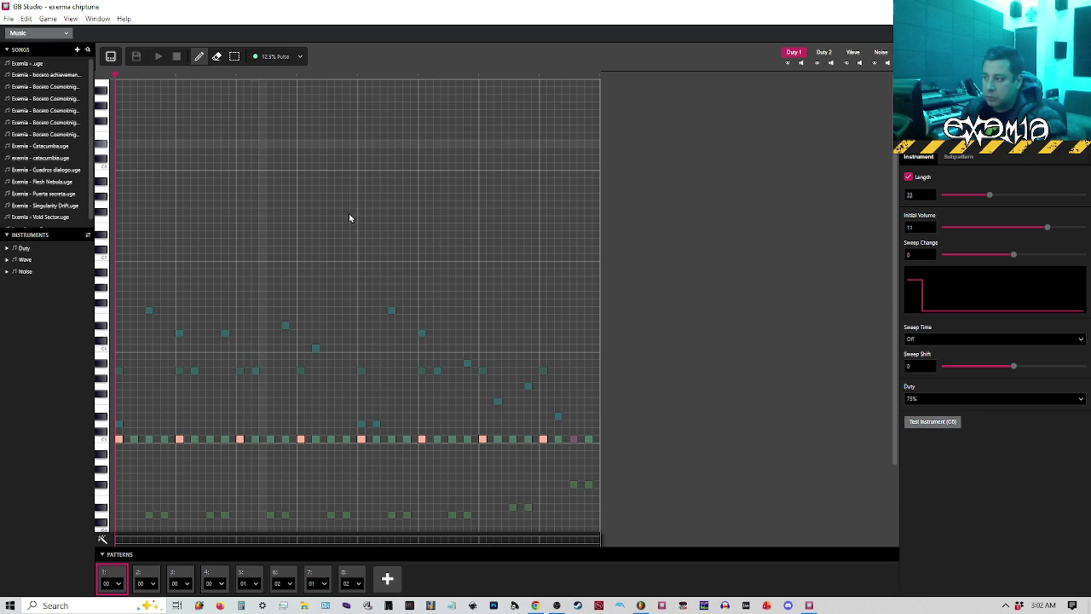
left_click(37, 159)
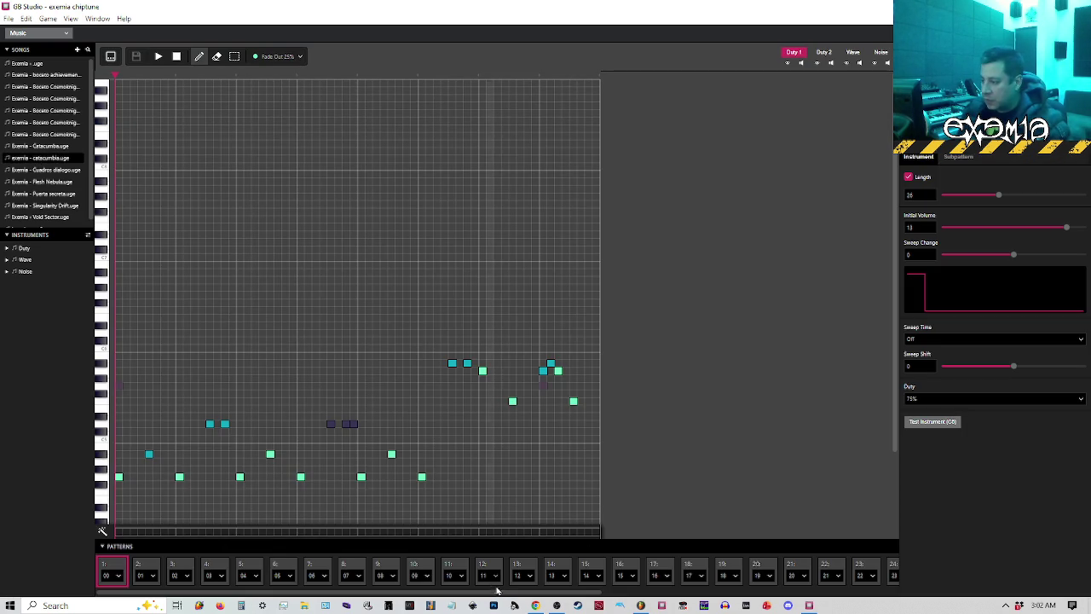
left_click_drag(500, 589, 781, 590)
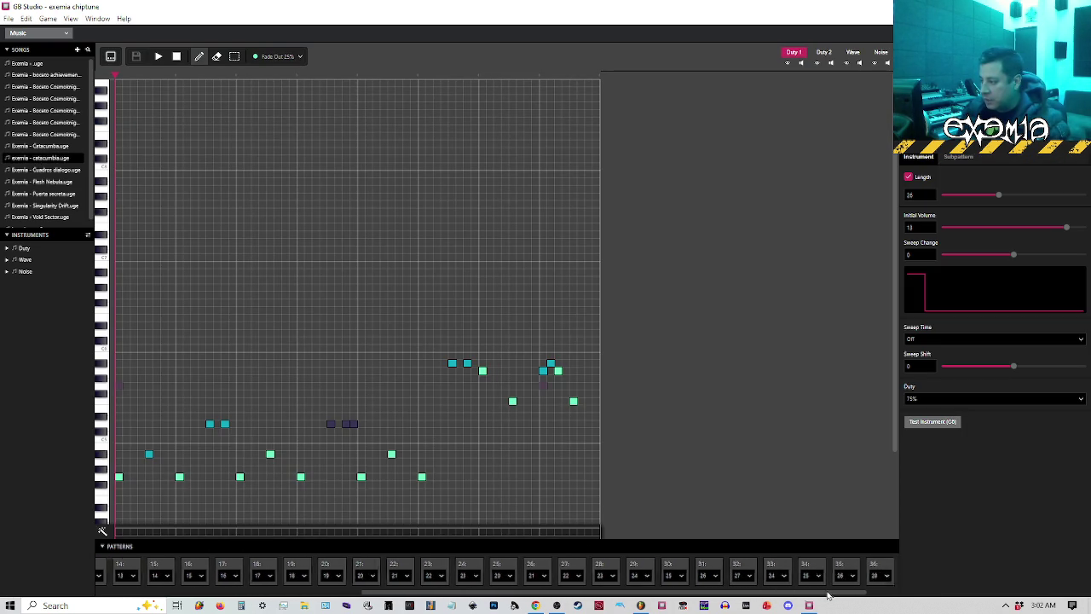
left_click(772, 566)
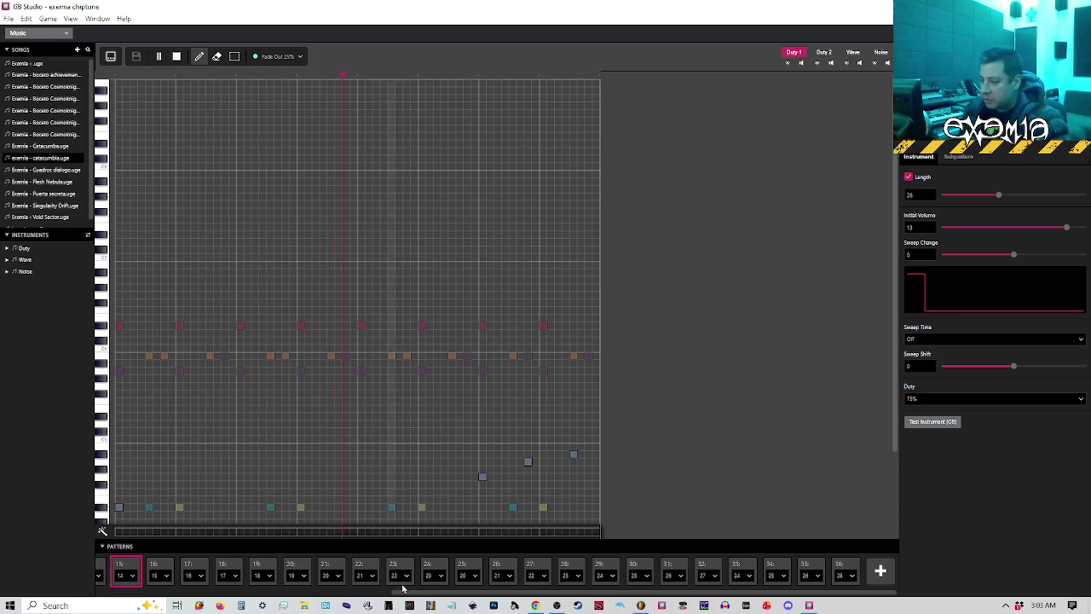
key("space")
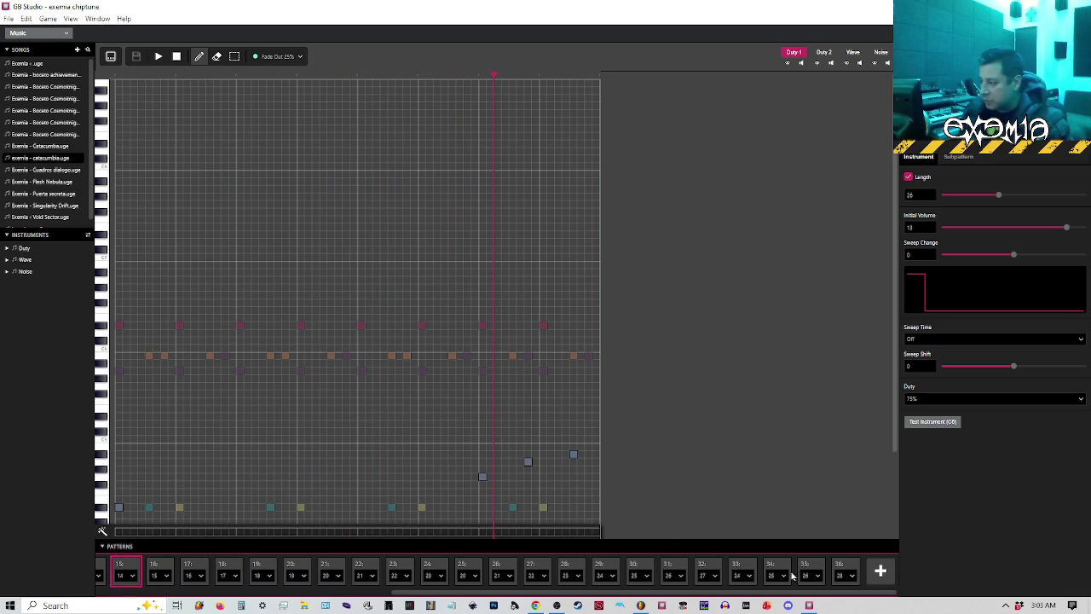
left_click(810, 567)
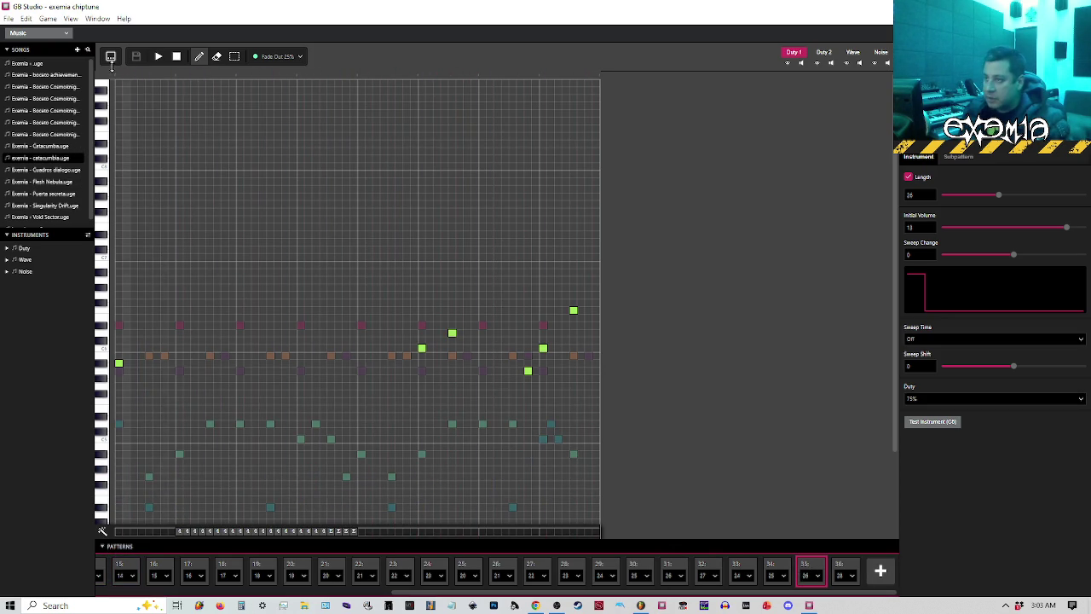
key("space")
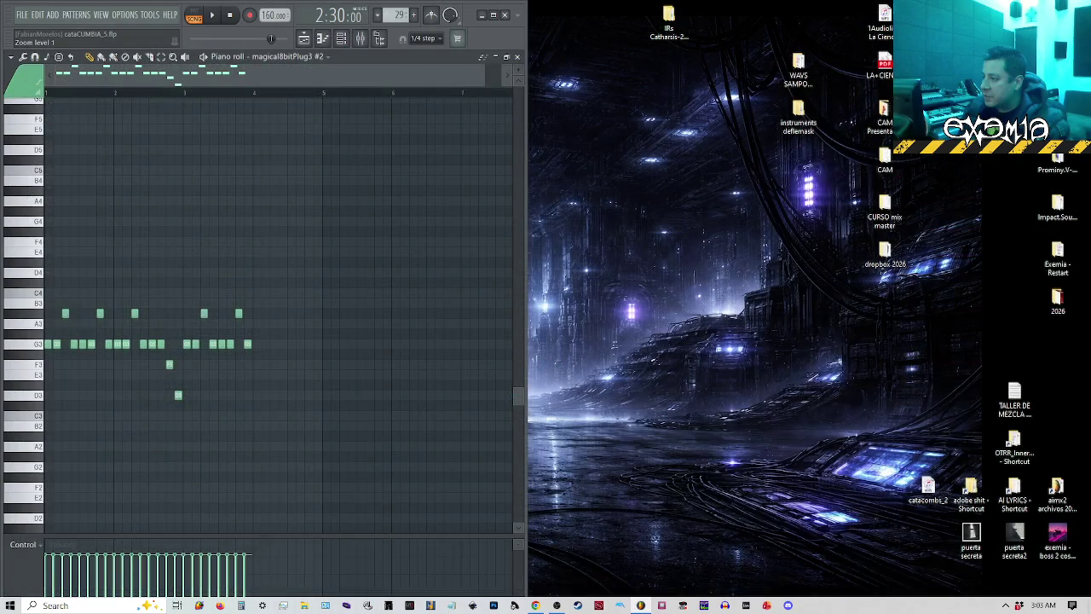
Close the piano roll and play the cataCUMBIA_5 playlist arrangement, restarting it once.
left_click(517, 57)
key("space")
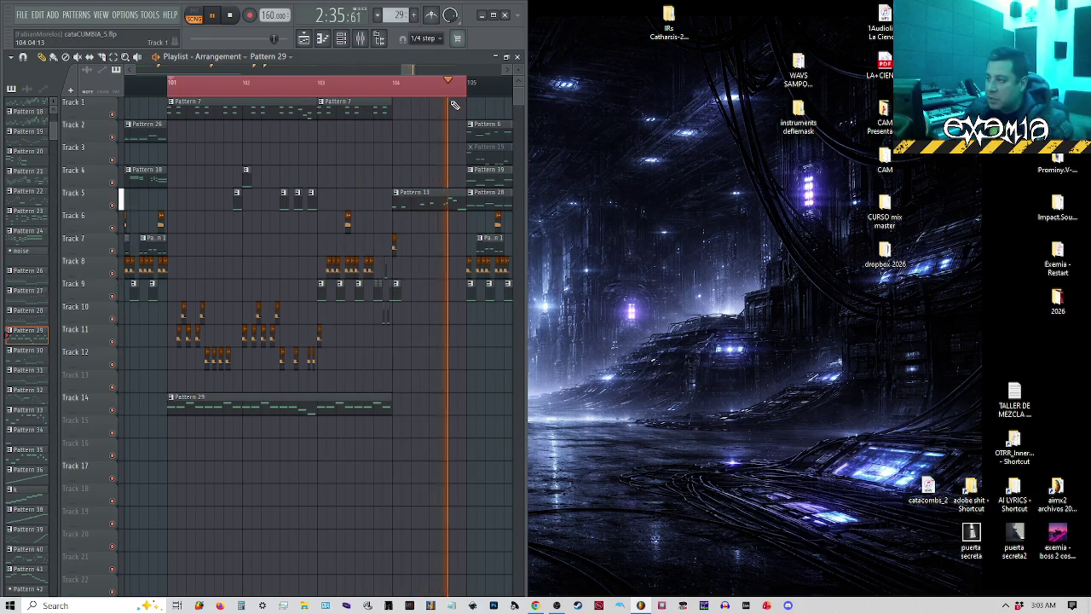
key("space")
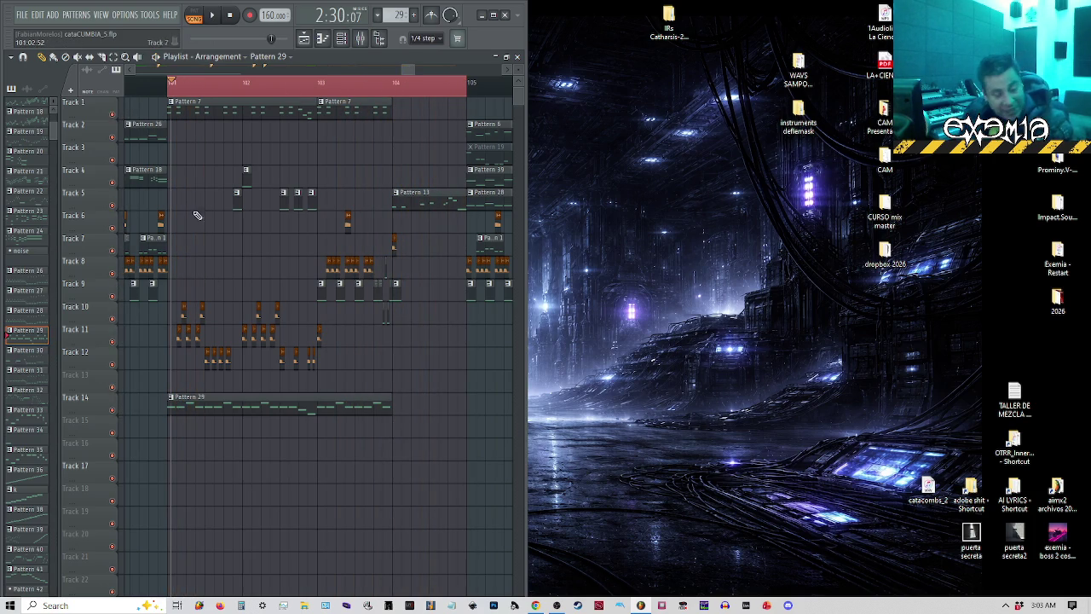
key("space")
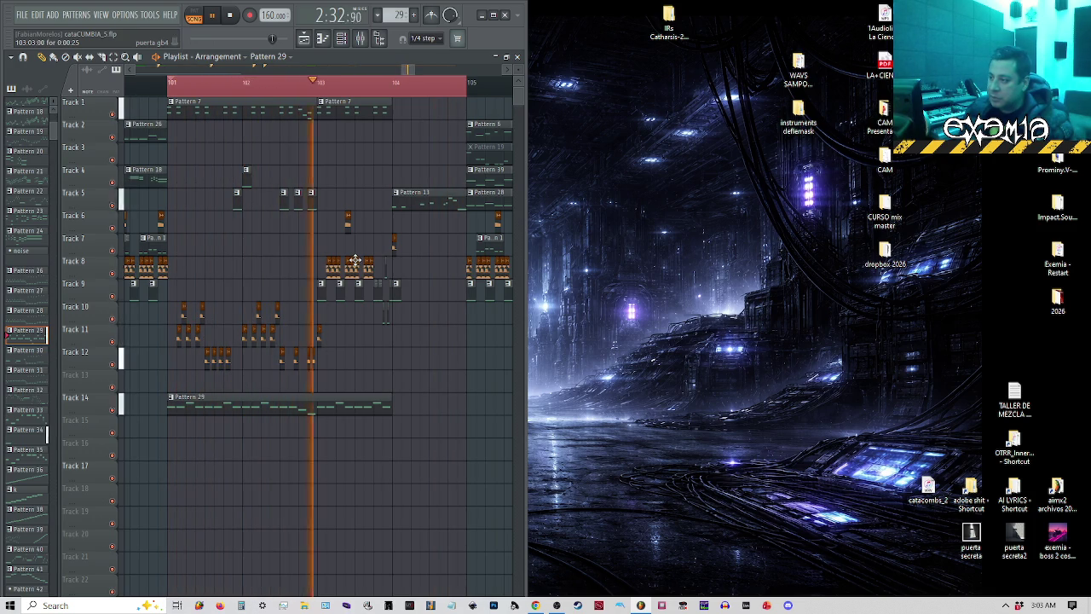
Stop, adjust the timeline view, and restart playback from bar 49.
scroll(355, 260, "down", 8)
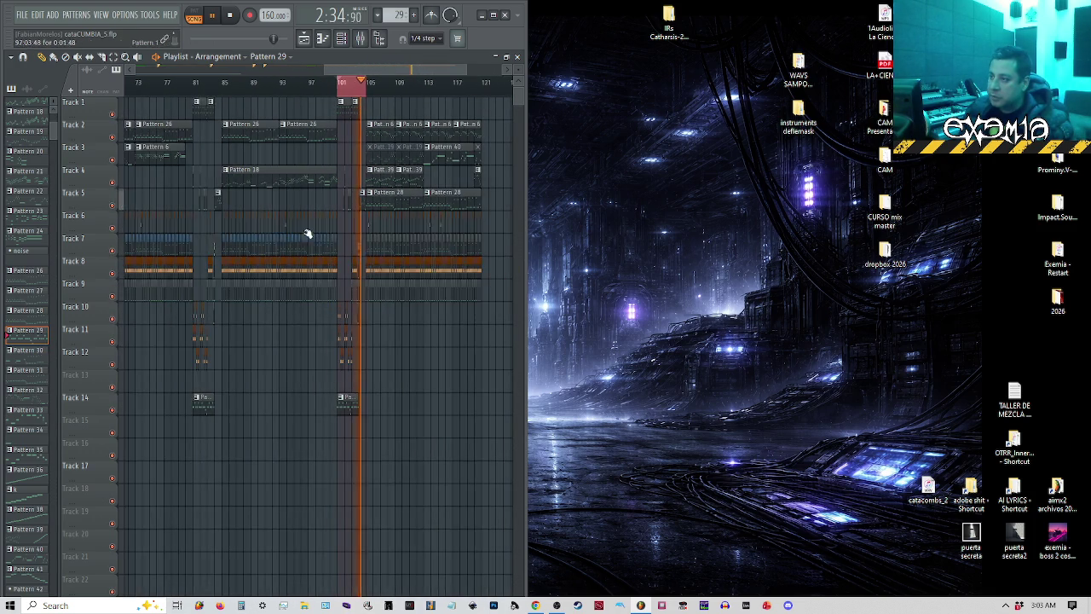
key("space")
left_click_drag(345, 67, 151, 67)
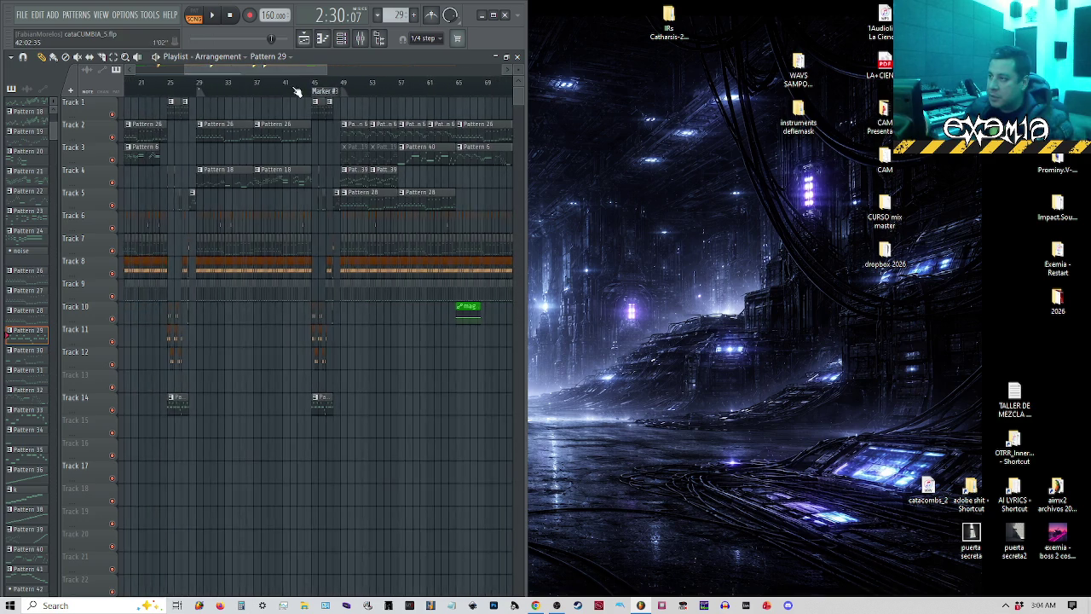
scroll(296, 92, "down", 4)
left_click(393, 85)
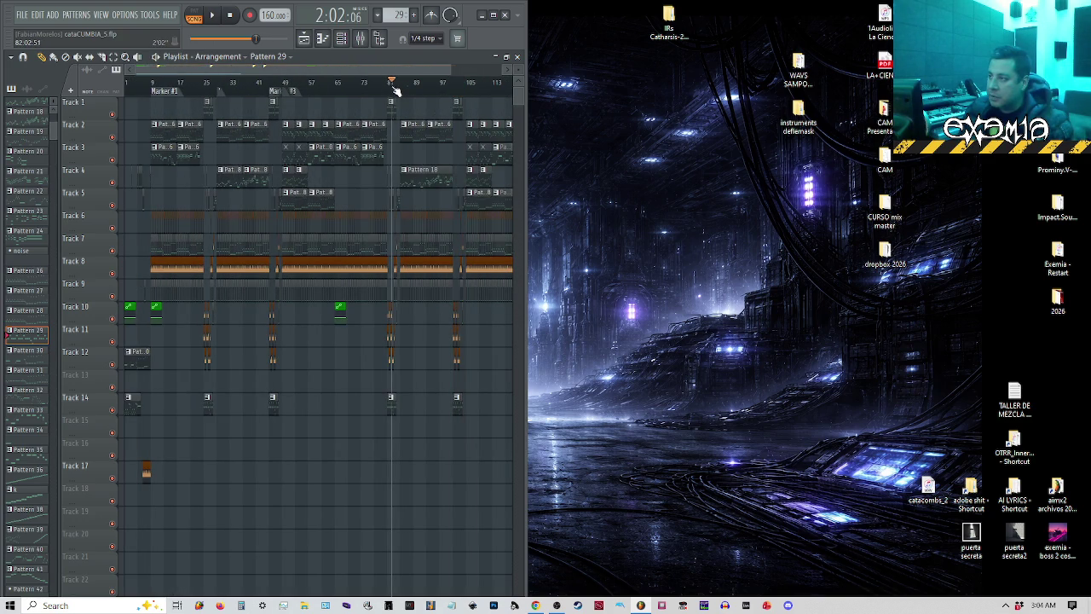
left_click(286, 85)
key("space")
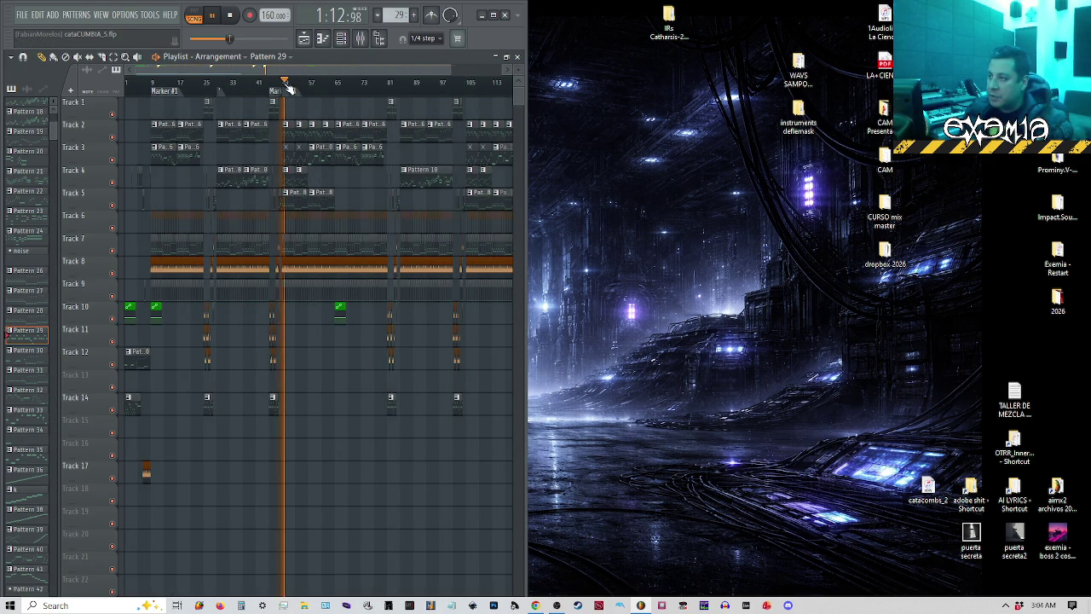
Audition sections by jumping the playhead to bars 41, 25, 73, 80 and 65.
scroll(287, 89, "up", 1)
left_click(255, 85)
left_click(167, 89)
left_click(398, 89)
left_click_drag(435, 89, 427, 88)
left_click(360, 85)
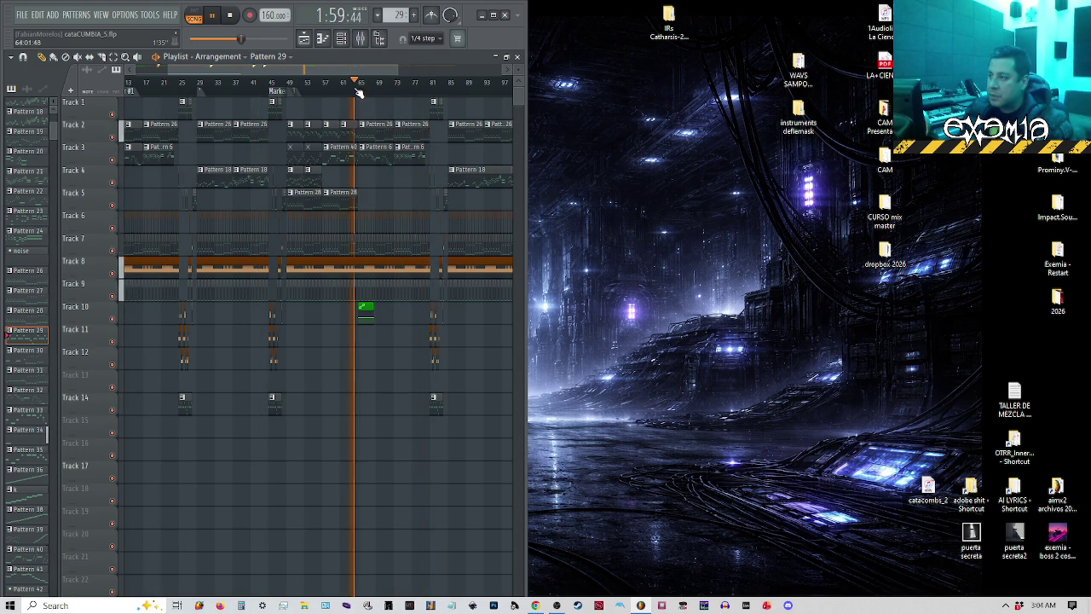
Select the song from its start to bar 65, play that range, then jump to bar 25.
left_click_drag(360, 85, 5, 89)
key("space")
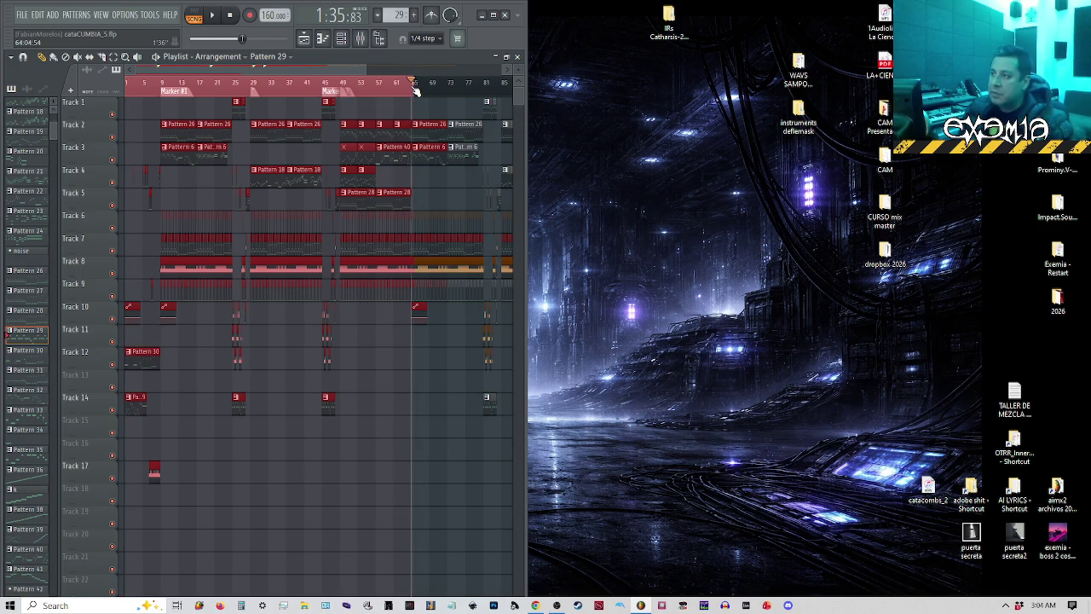
key("space")
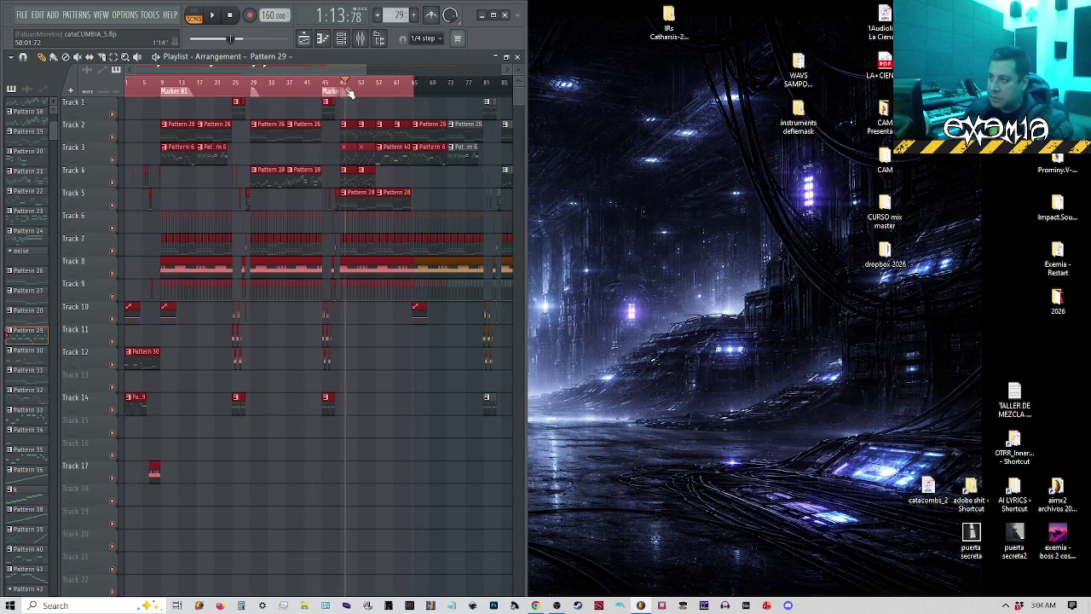
scroll(388, 92, "right", 6)
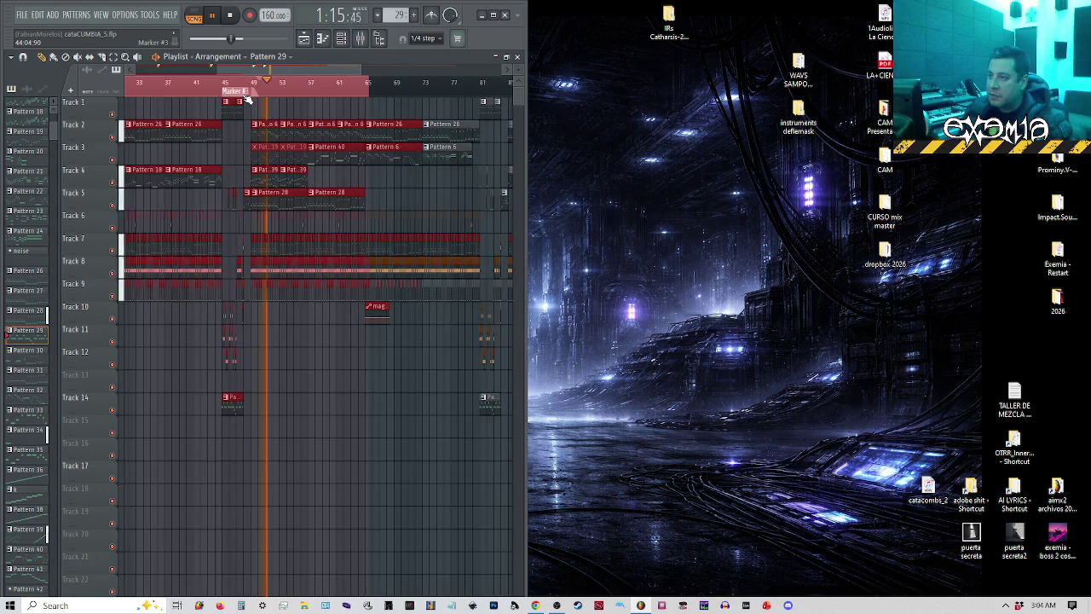
scroll(191, 85, "up", 2)
left_click(209, 82)
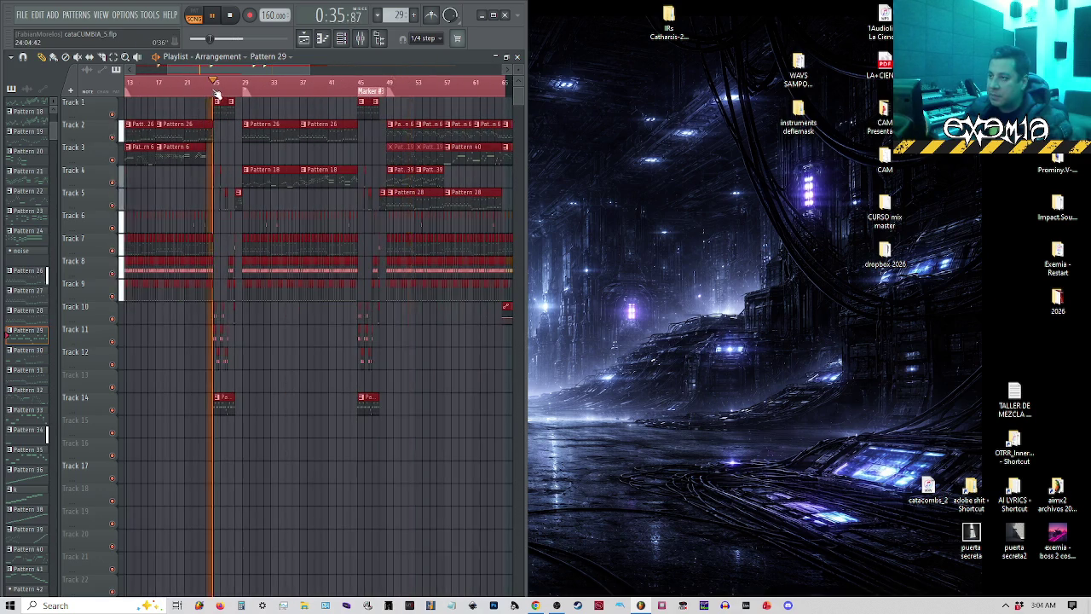
scroll(227, 91, "up", 2)
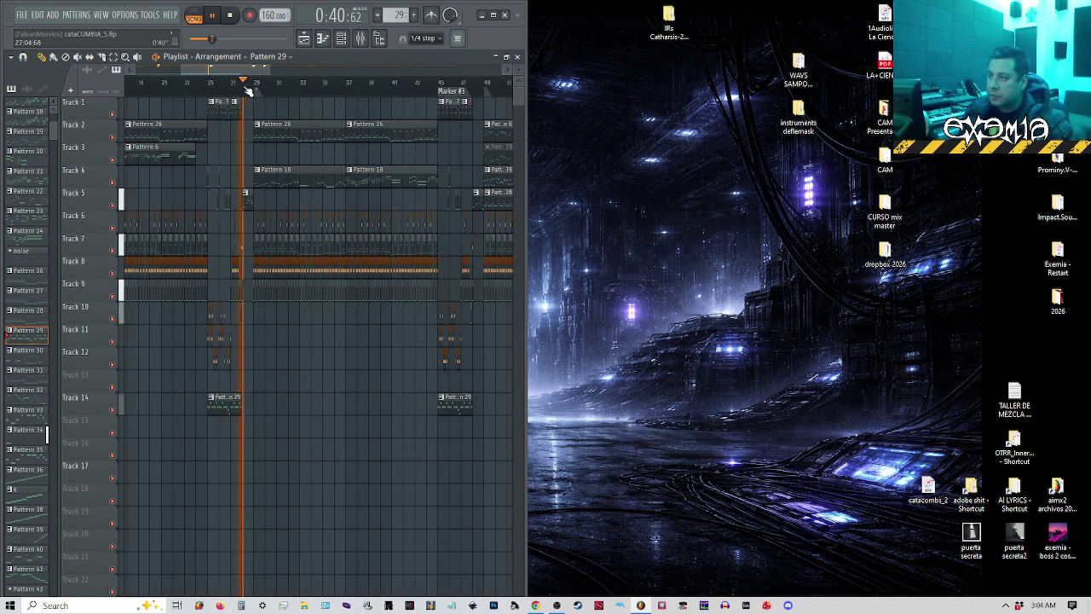
scroll(236, 183, "up", 2)
Stop, then resume playback from Marker #3 around bar 45.
key("space")
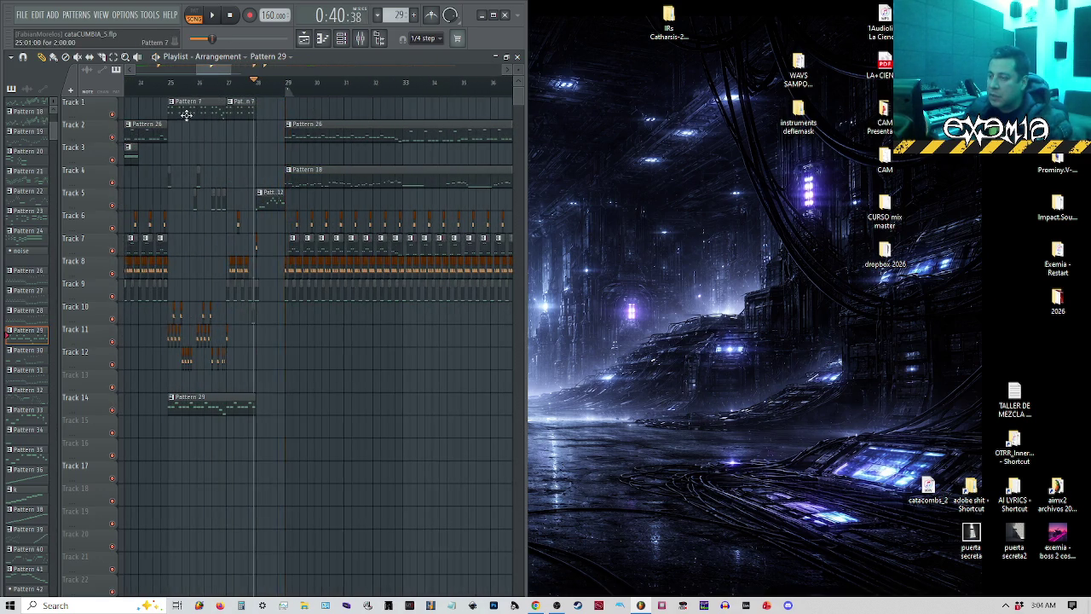
scroll(189, 126, "down", 3)
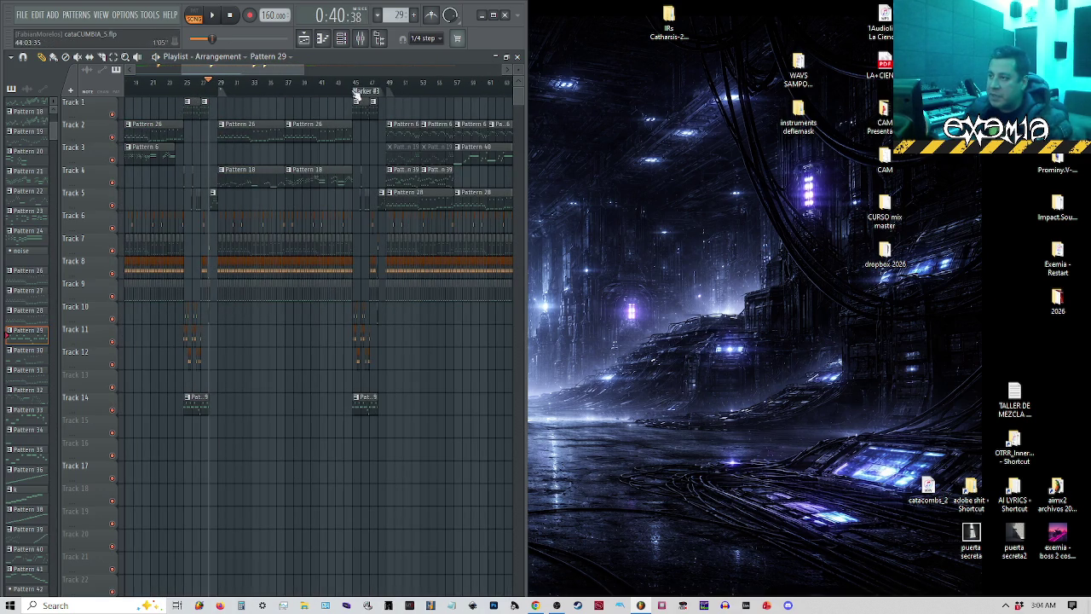
left_click(355, 85)
key("space")
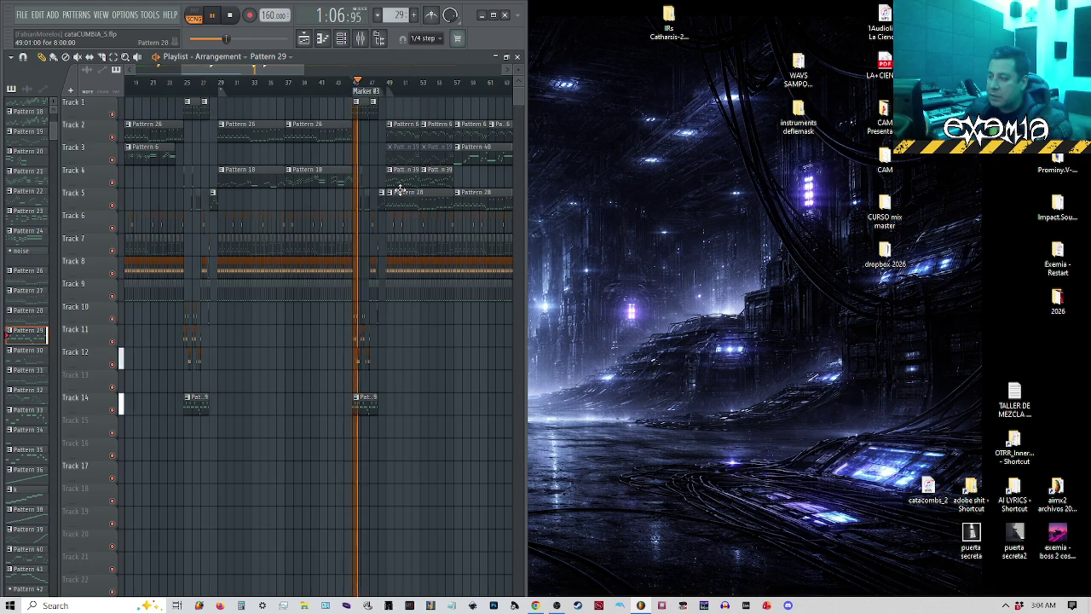